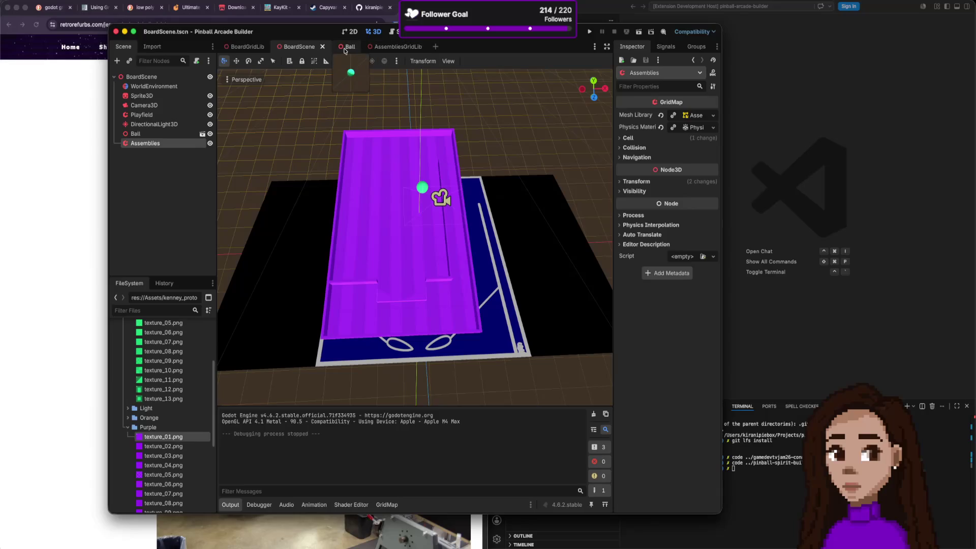
After glancing at AssembliesGridLib, erase one wall cell from the Assemblies GridMap on BoardScene.
left_click(380, 50)
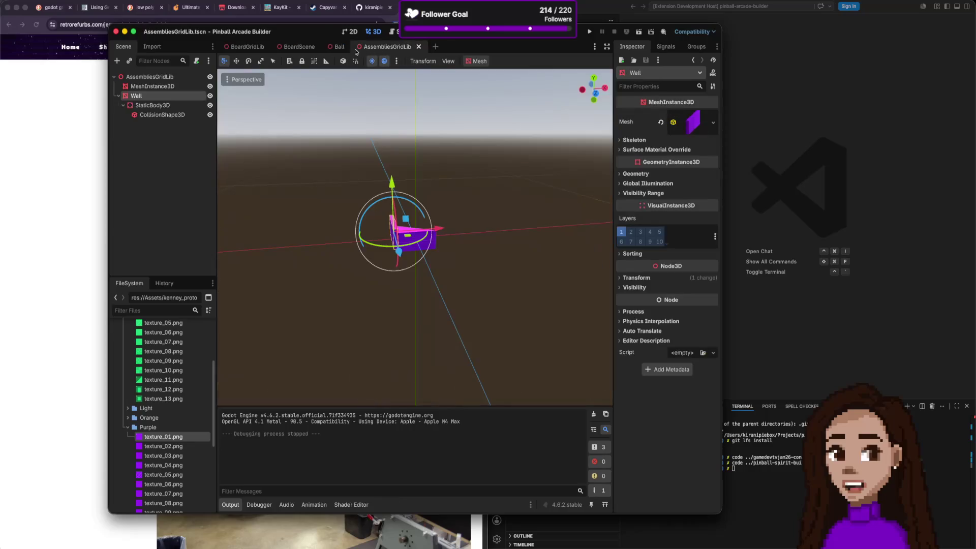
left_click(299, 46)
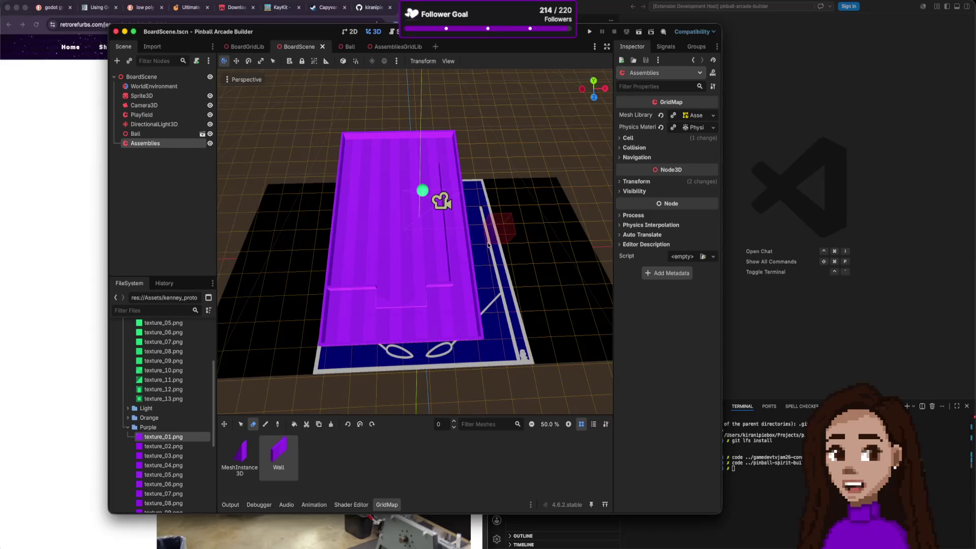
left_click(266, 424)
right_click(445, 308)
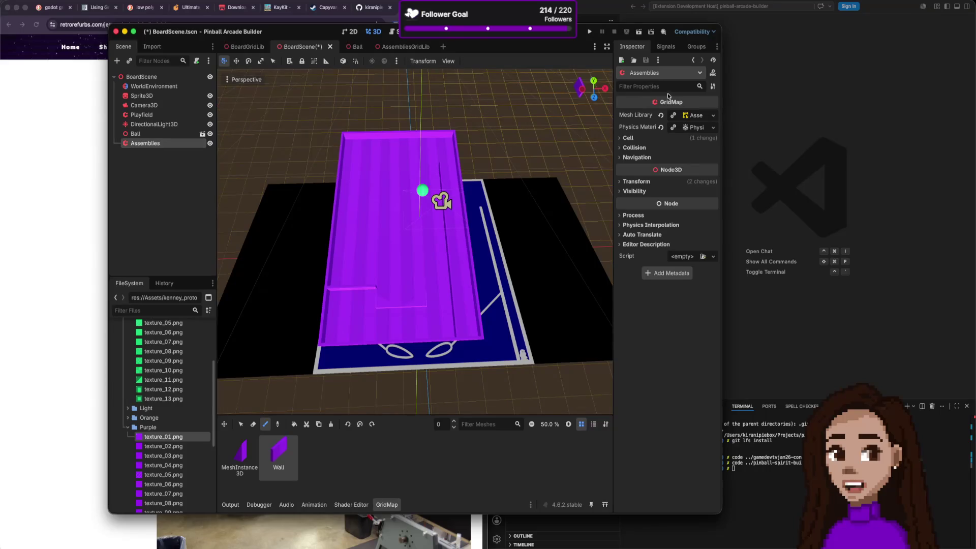
Expand the GridMap's Cell settings (size 1.0, octant 8, centred on X/Y/Z) and briefly the Collision section.
left_click(655, 139)
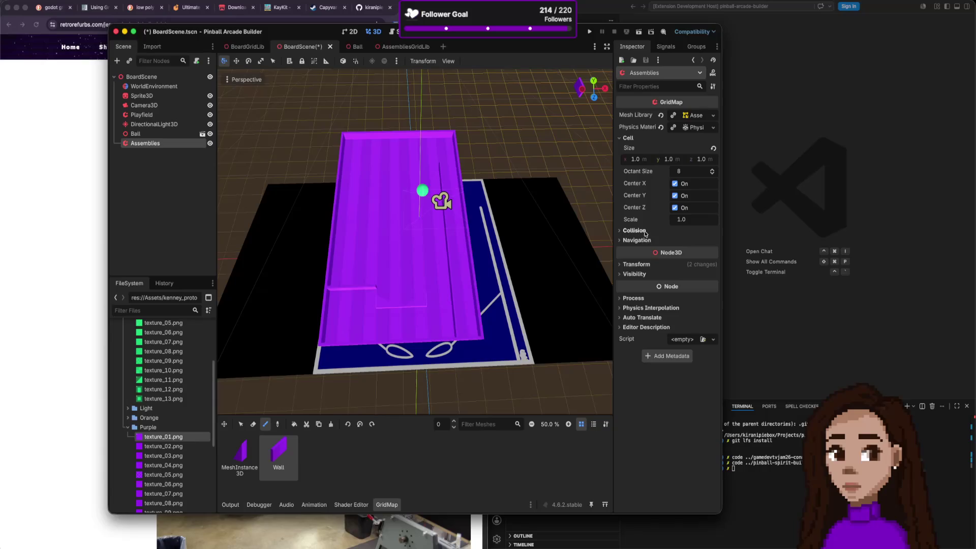
left_click(645, 232)
left_click(645, 231)
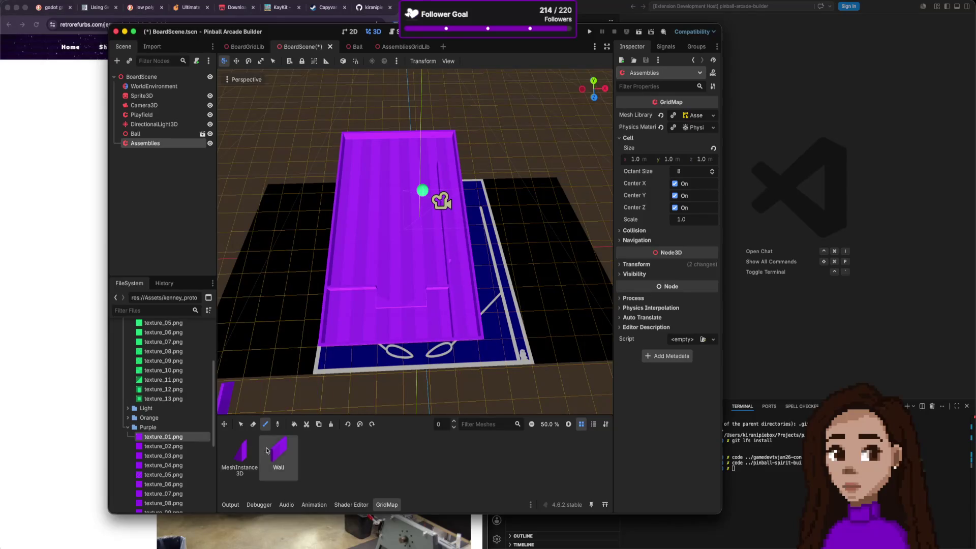
Paint a line of wall cells up along the playfield floor.
key("e")
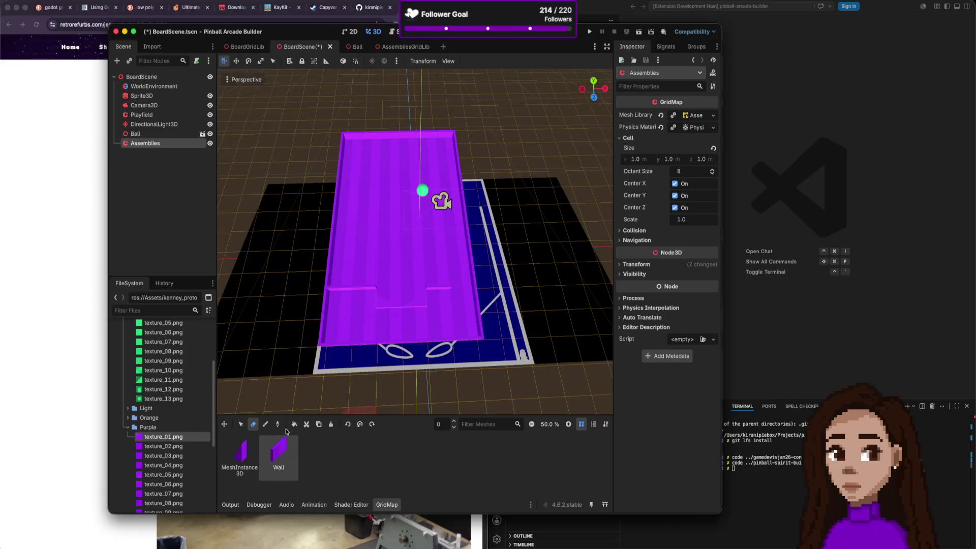
left_click(265, 424)
left_click_drag(463, 323, 452, 260)
left_click_drag(449, 217, 442, 175)
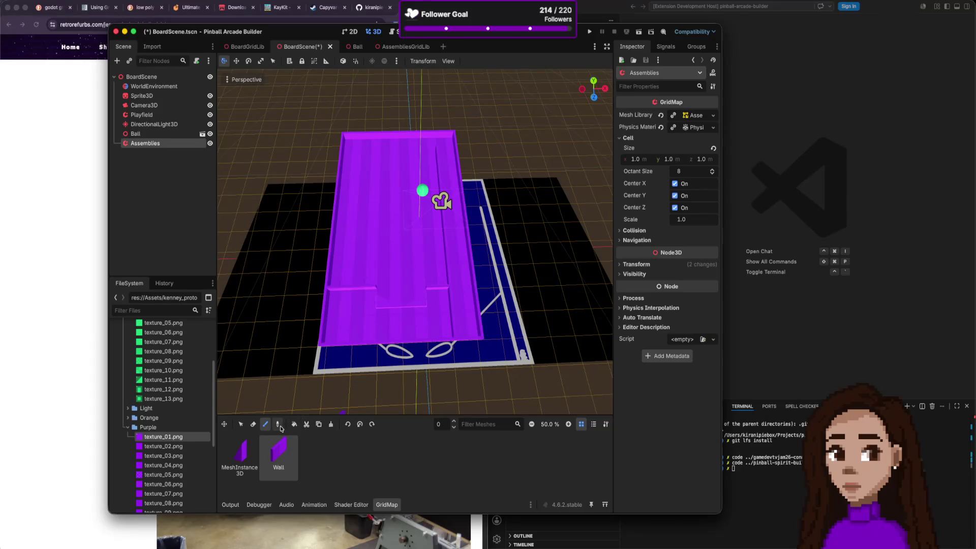
Save BoardScene and bring up the AssembliesGridLib scene.
left_click(252, 424)
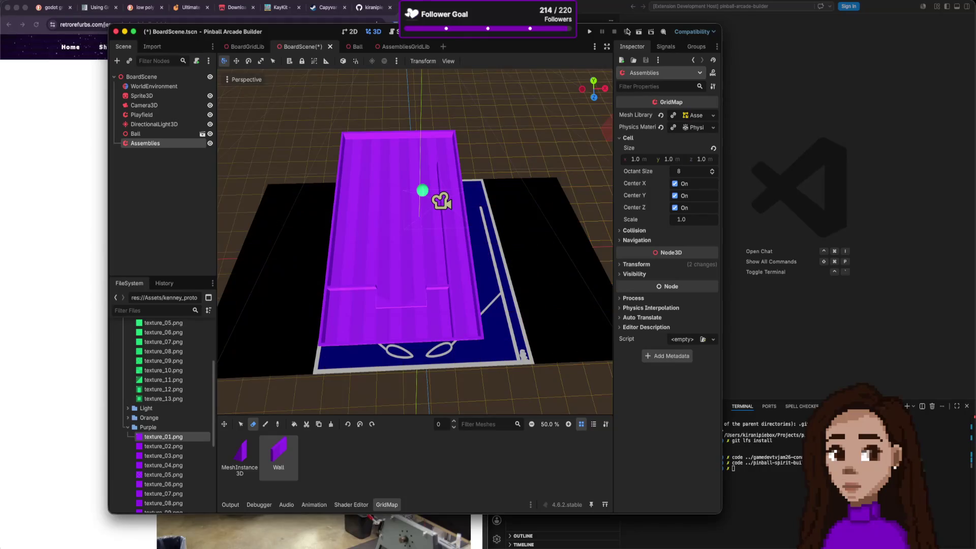
scroll(434, 232, "up", 2)
key("super+s")
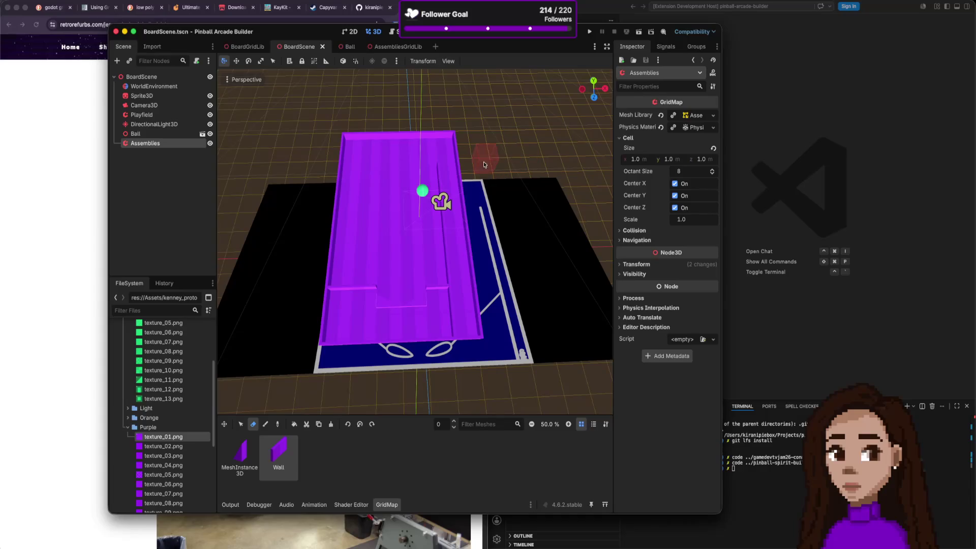
left_click(378, 47)
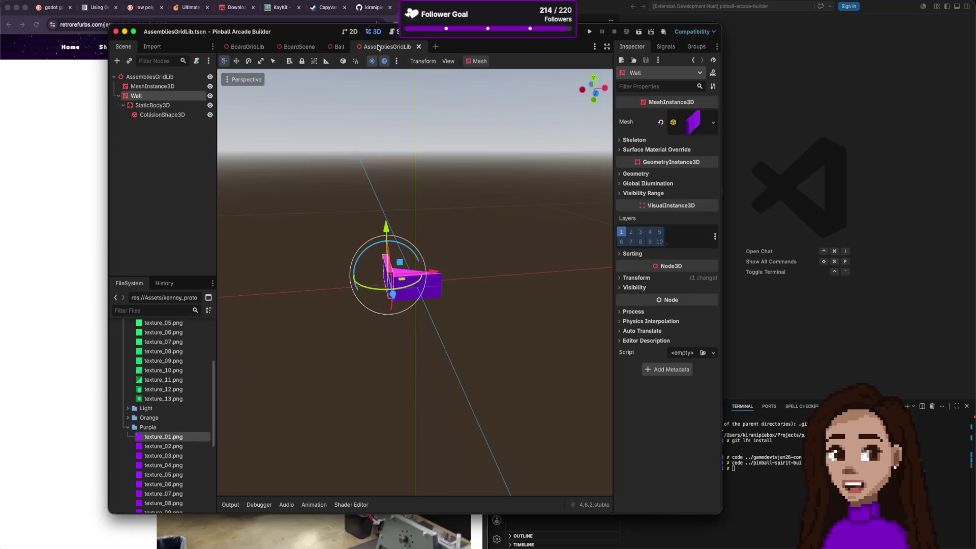
Duplicate the Wall mesh as Wall2 in AssembliesGridLib, then return to BoardScene via BoardGridLib.
scroll(449, 266, "down", 5)
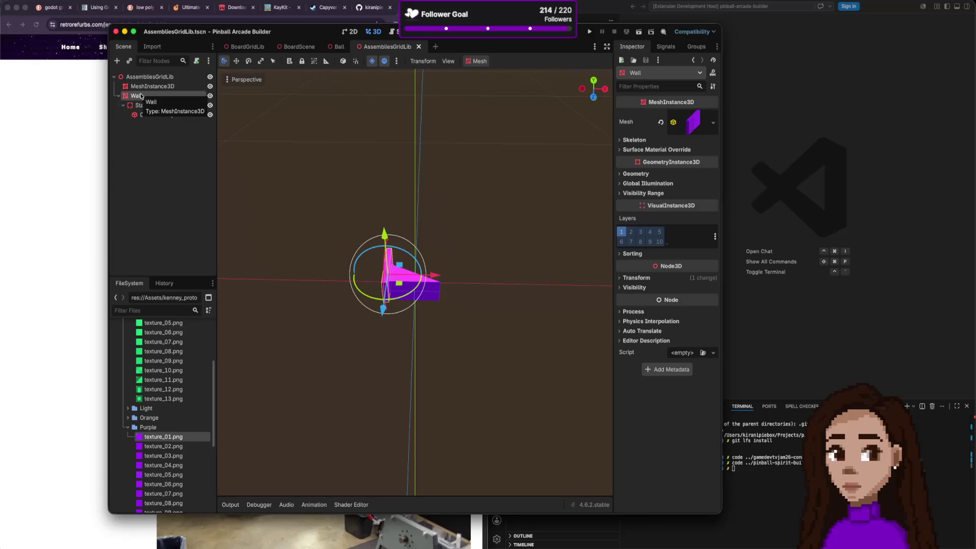
key("super+d")
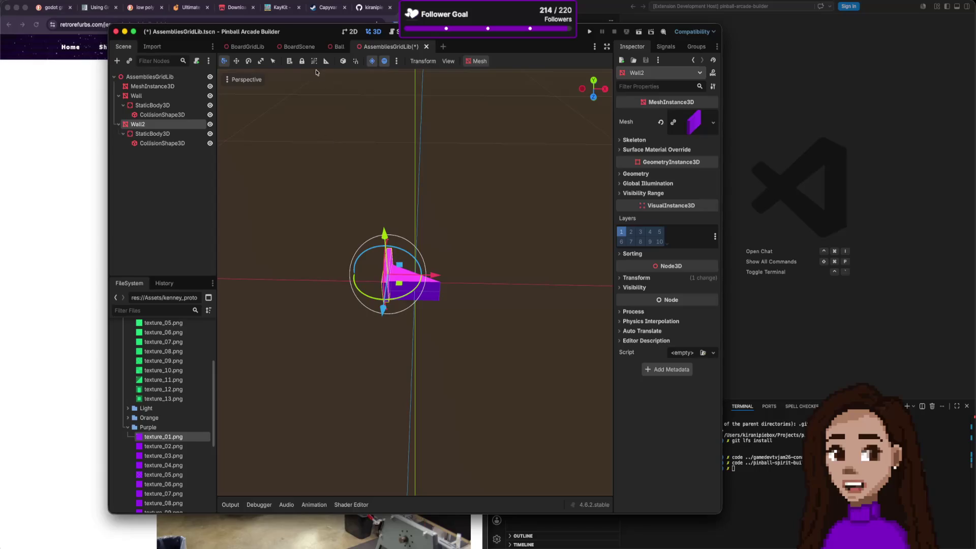
left_click(261, 48)
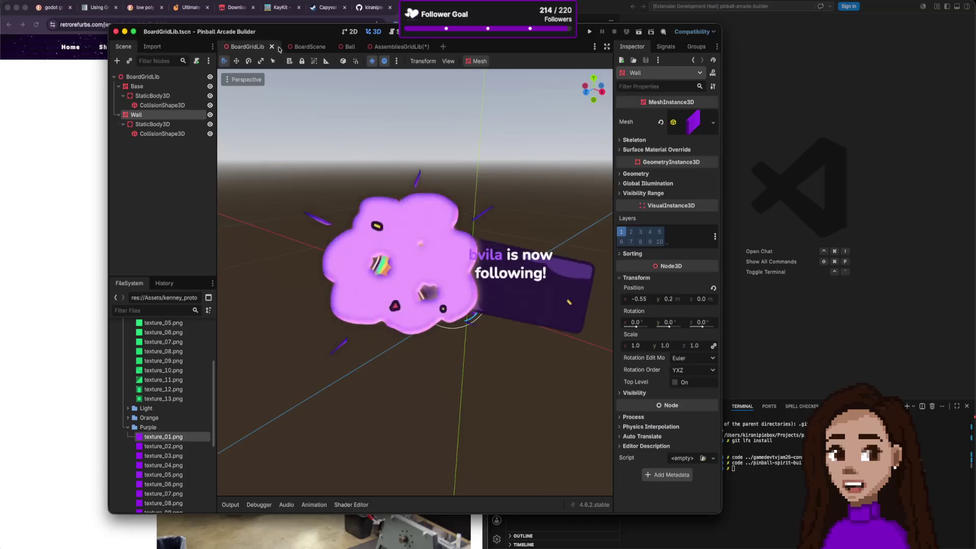
left_click(299, 46)
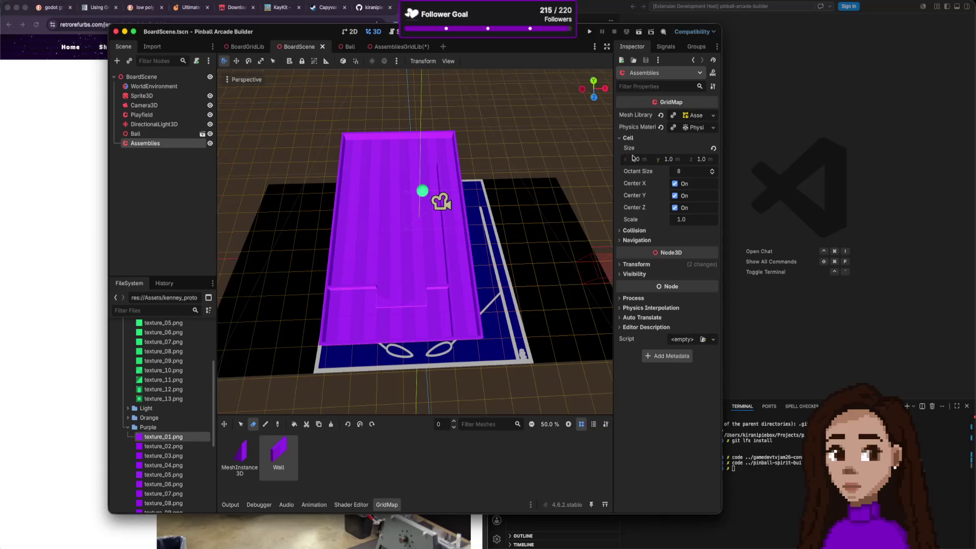
Review the GridMap's Cell settings and the mesh library's Item list.
left_click(636, 139)
left_click(636, 138)
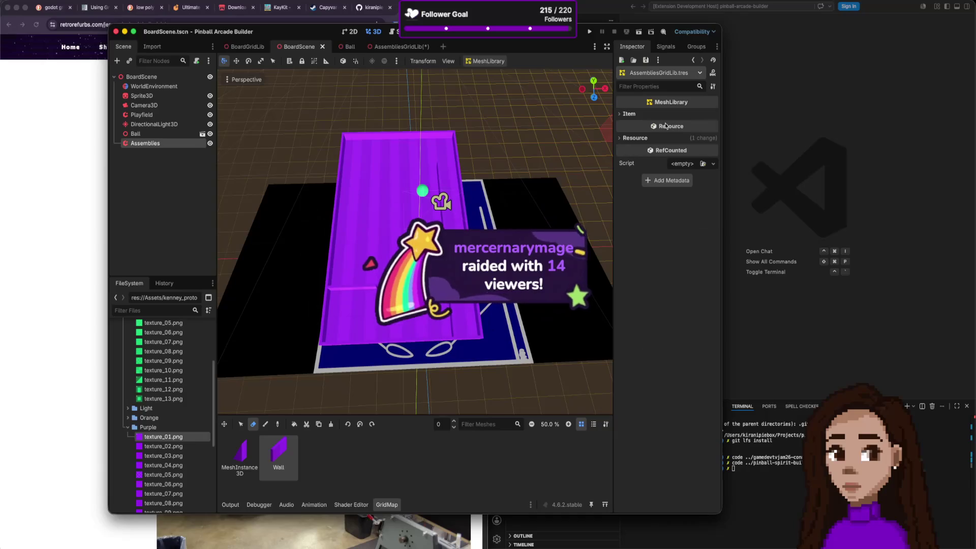
left_click(630, 114)
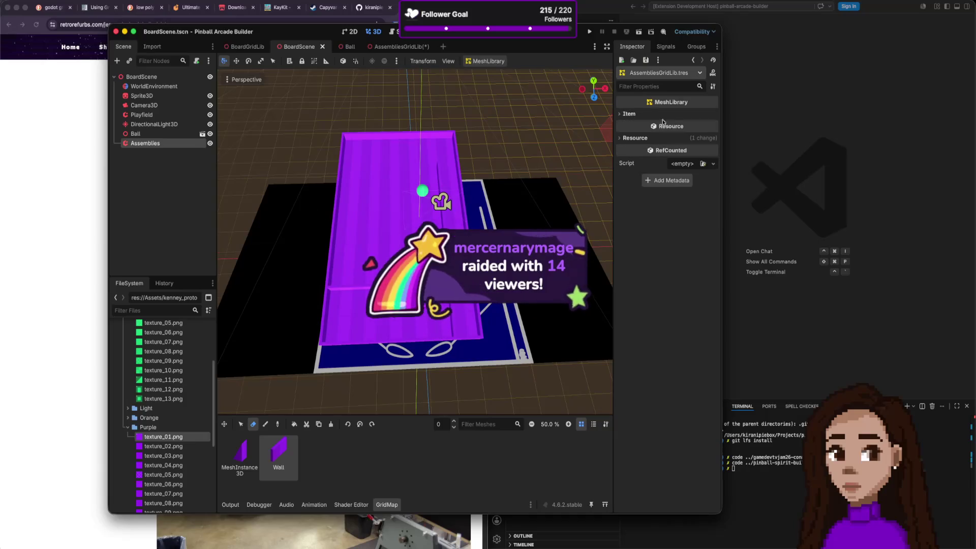
left_click(138, 143)
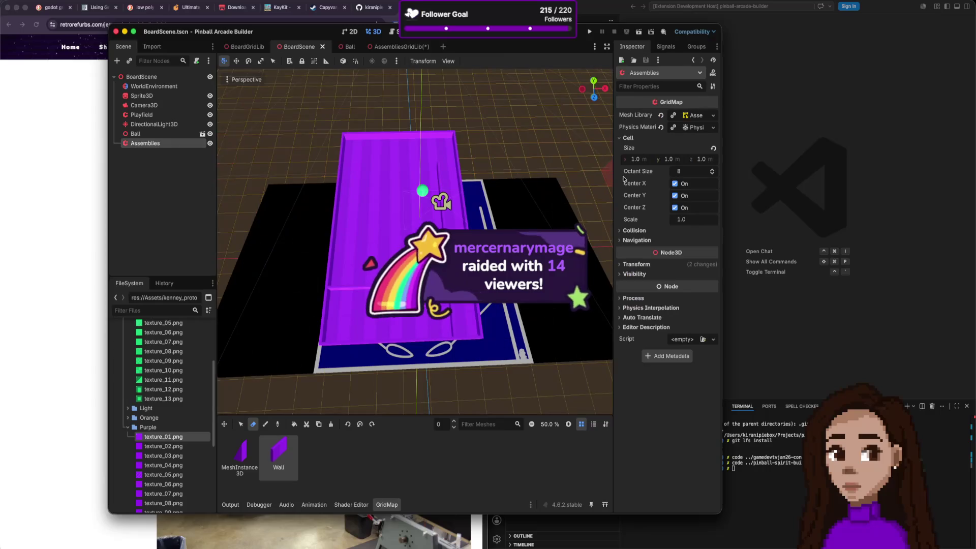
Expand the GridMap's Transform (20° X rotation), Collision and Navigation sections, then switch to AssembliesGridLib.
left_click(623, 266)
left_click(621, 231)
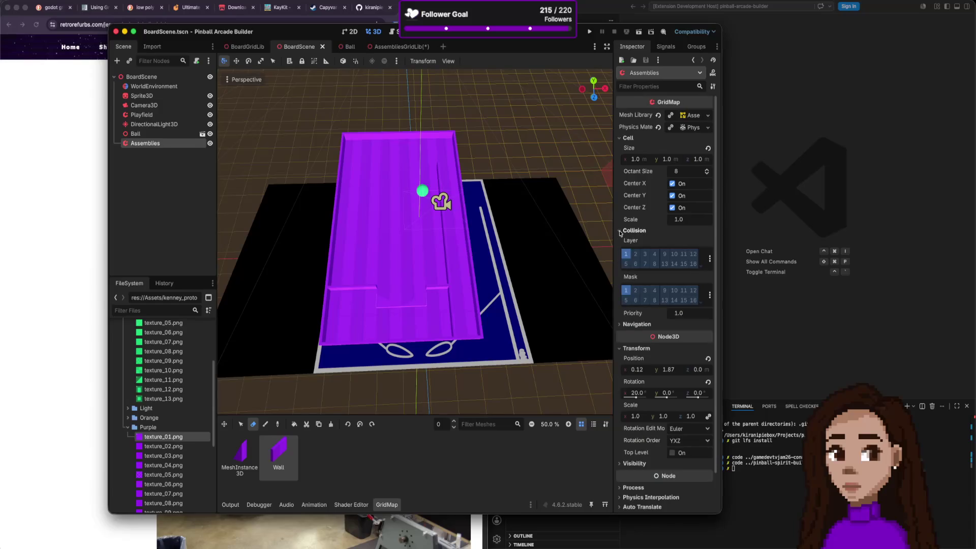
left_click(619, 324)
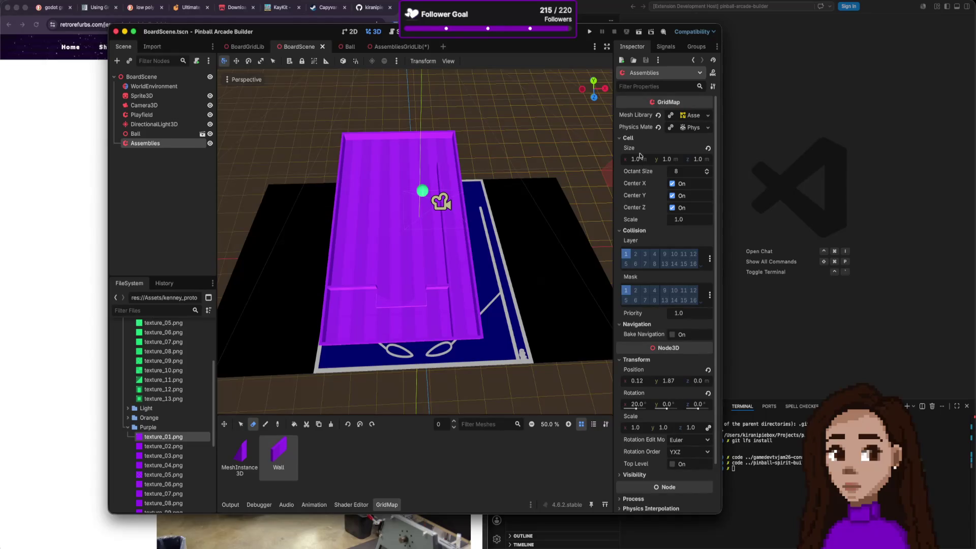
mouse_move(660, 102)
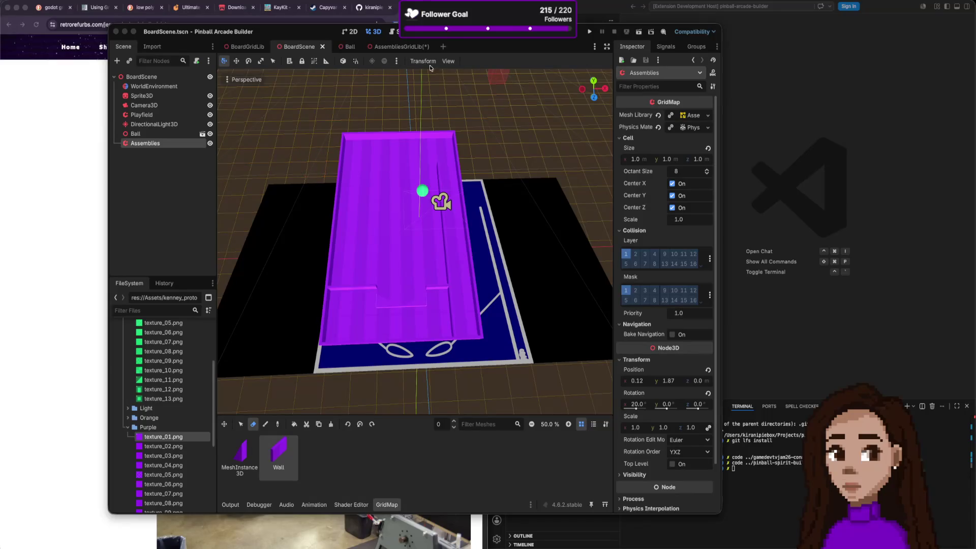
left_click(392, 47)
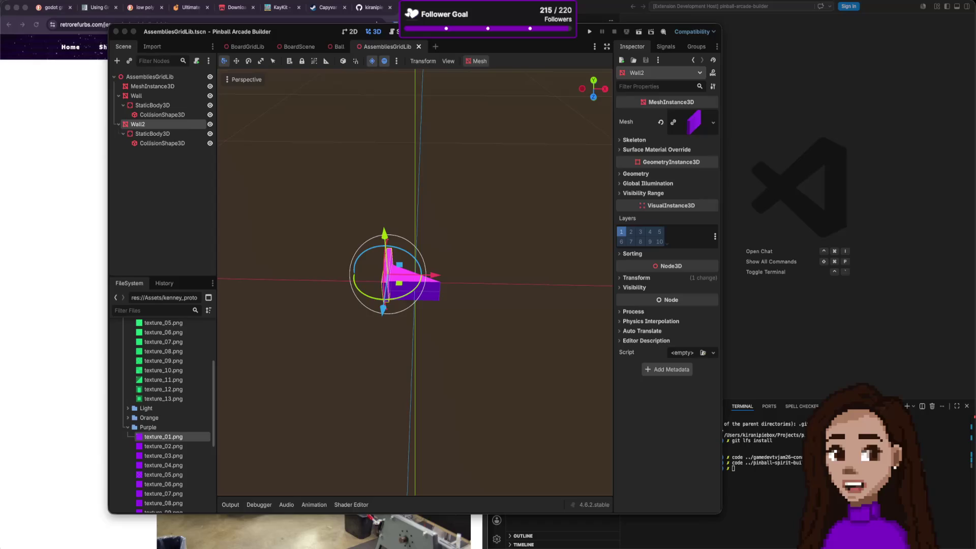
Switch from Godot to the browser showing the pinball factory article.
key("super+Tab")
left_click(66, 111)
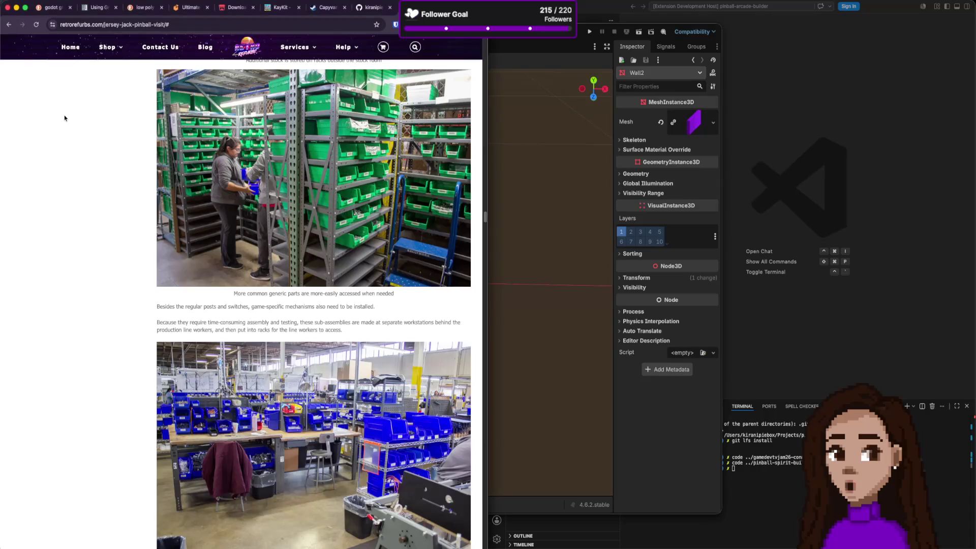
Load the Capyvarias Steam page in a new tab with its trailer playing, then return to Godot.
key("ctrl+t")
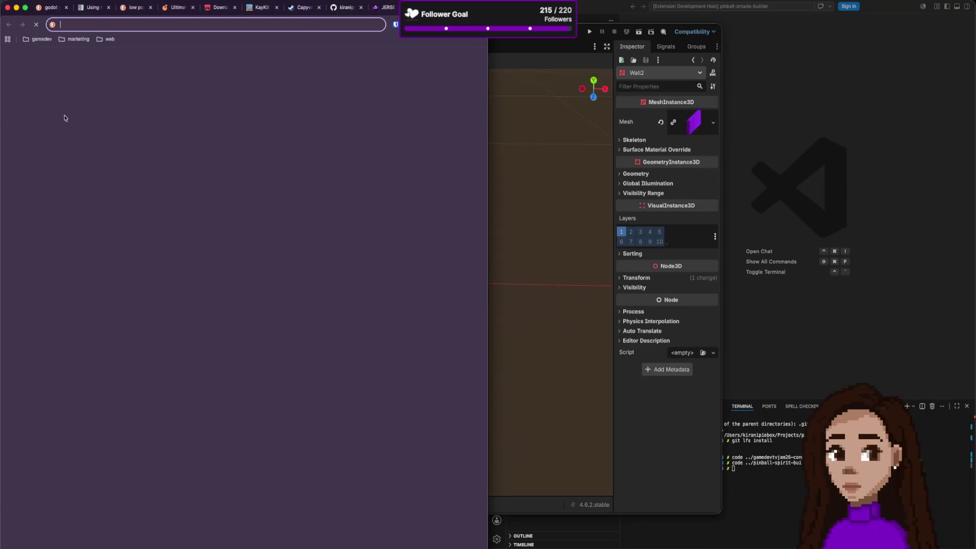
type("capy")
key("Return")
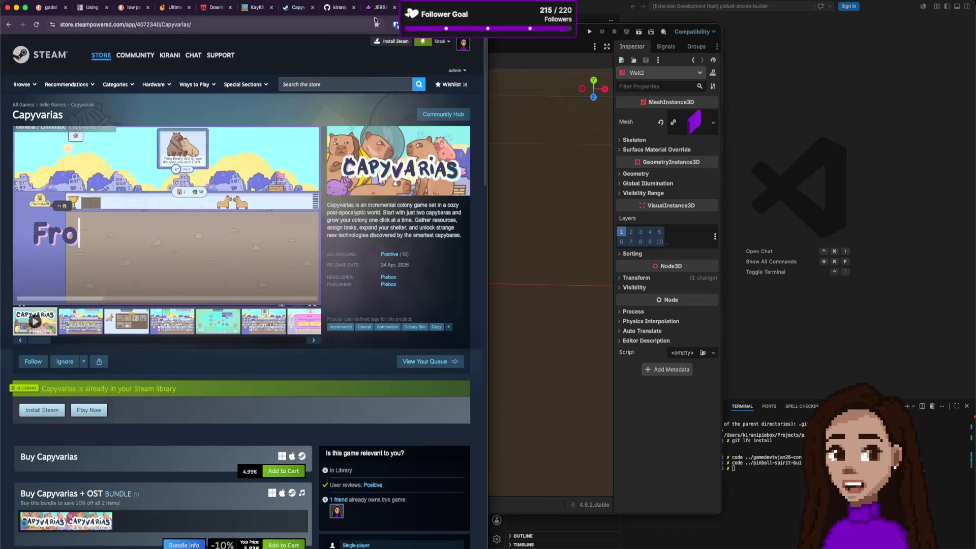
left_click(378, 7)
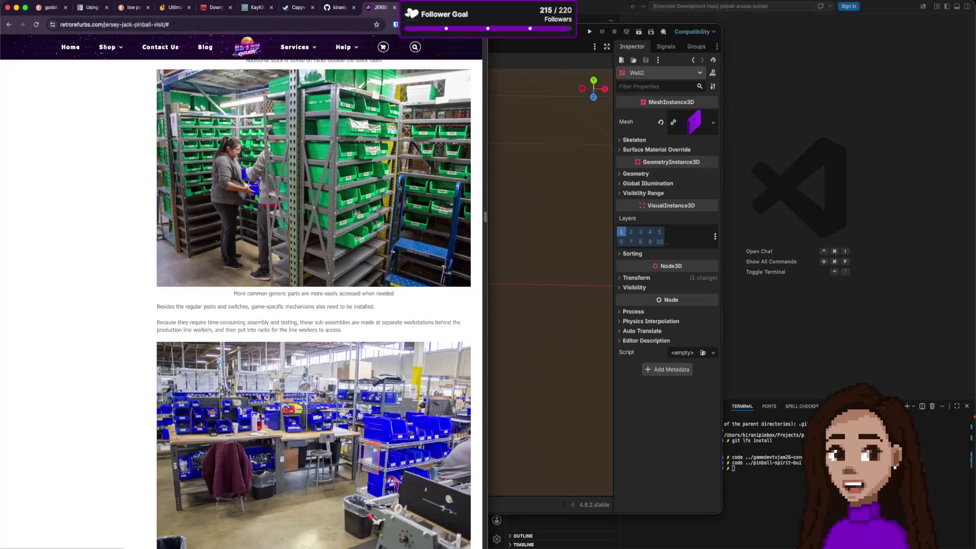
left_click(297, 7)
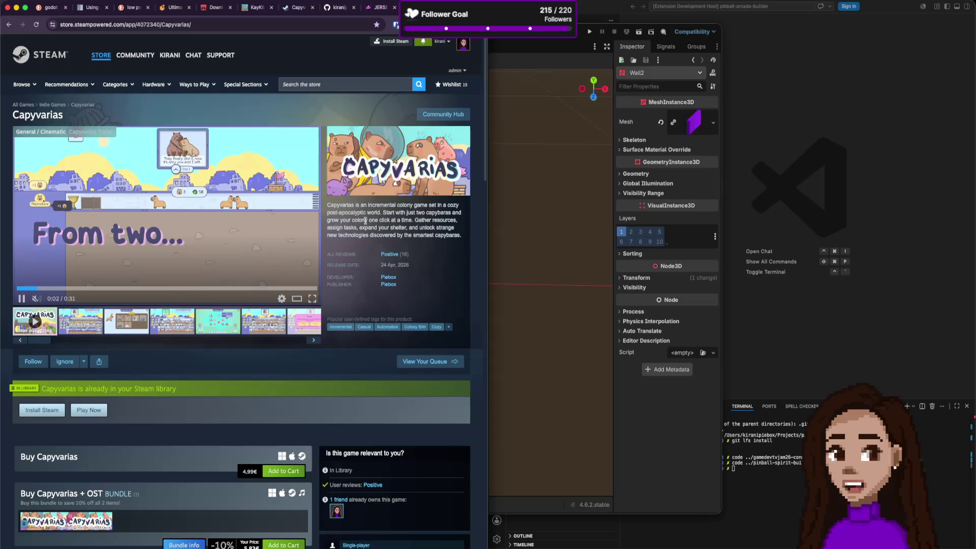
key("super+Tab")
key("super+Tab")
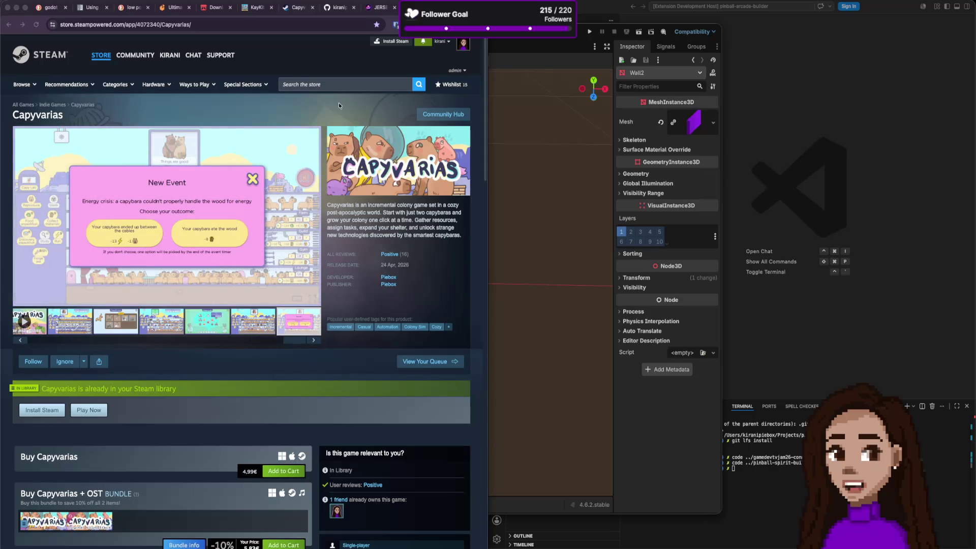
left_click(558, 38)
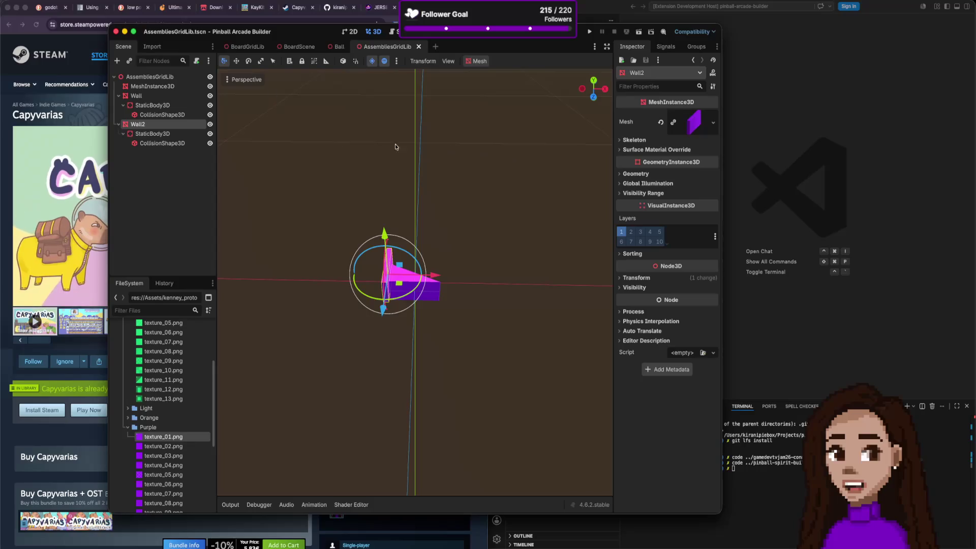
Peek at BoardScene's Visibility and Process settings, then open a new browser tab.
left_click(248, 46)
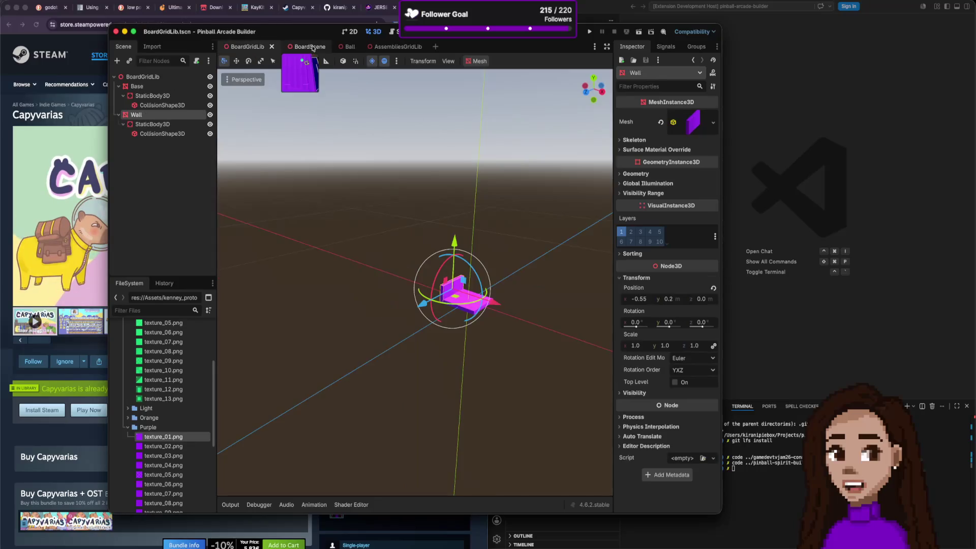
left_click(305, 47)
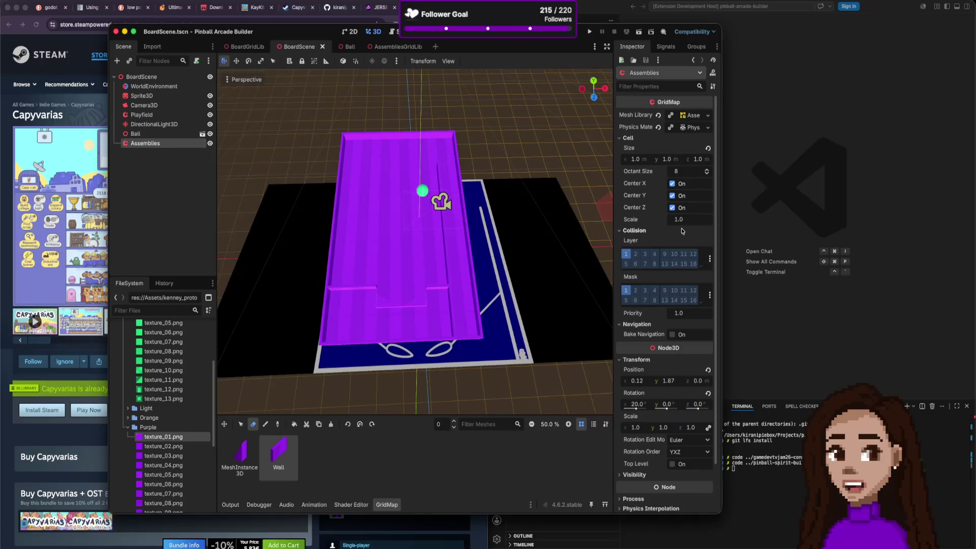
scroll(692, 339, "down", 2)
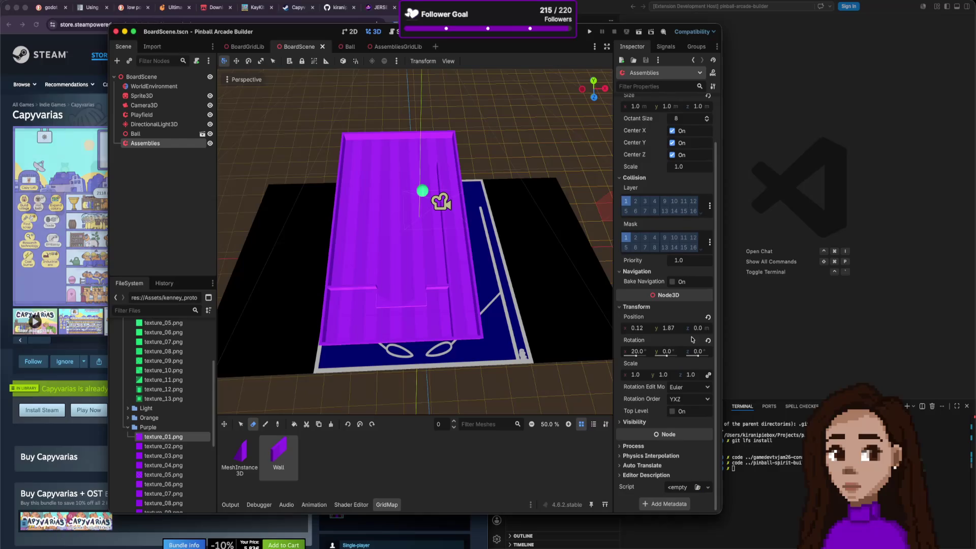
left_click(625, 424)
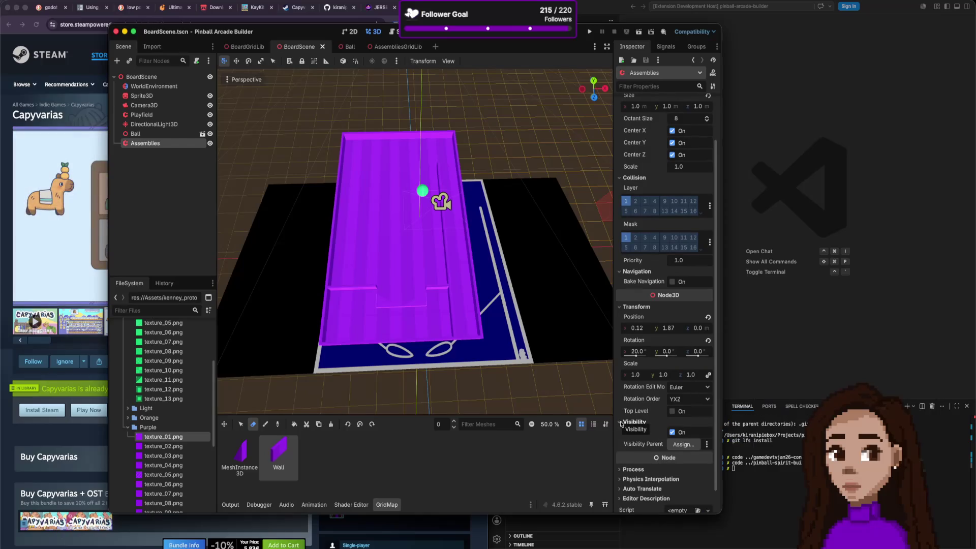
left_click(622, 424)
left_click(621, 446)
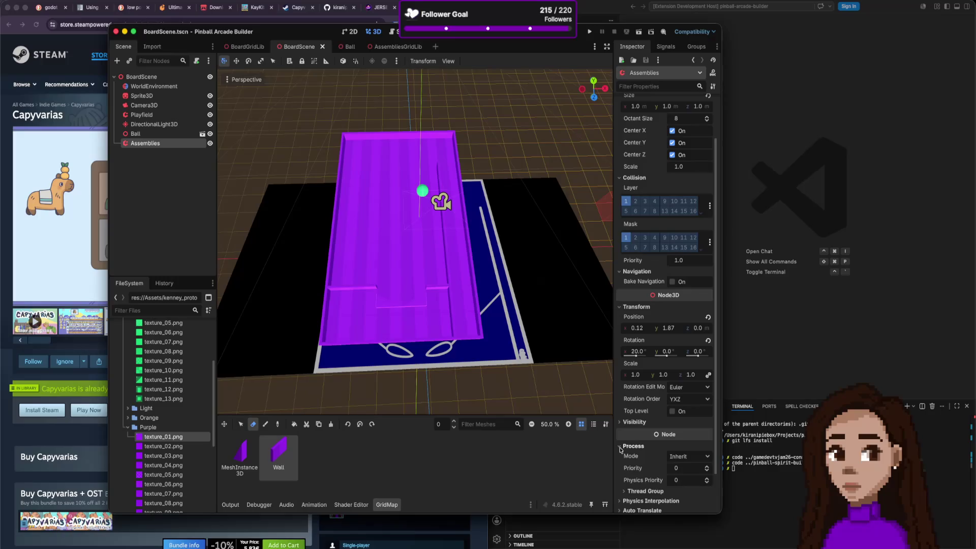
left_click(620, 447)
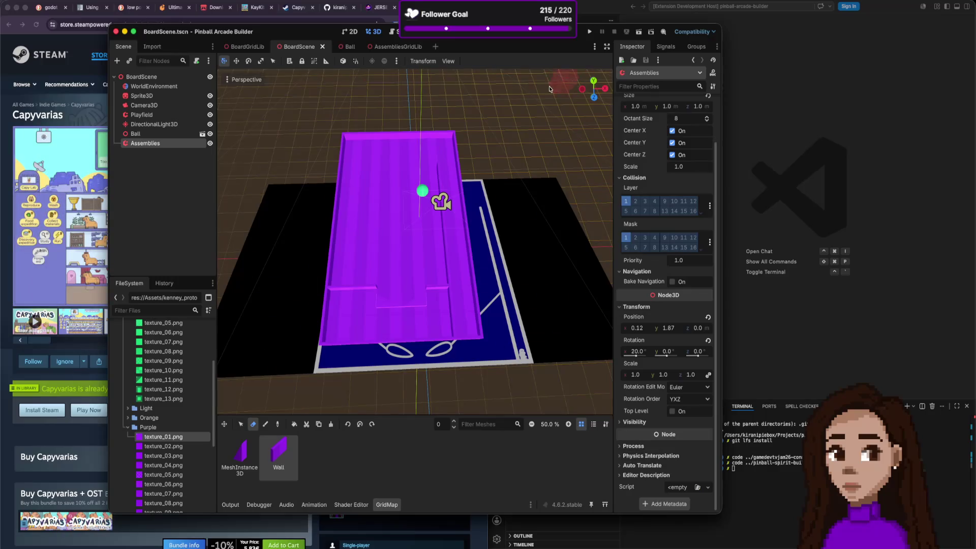
left_click(104, 51)
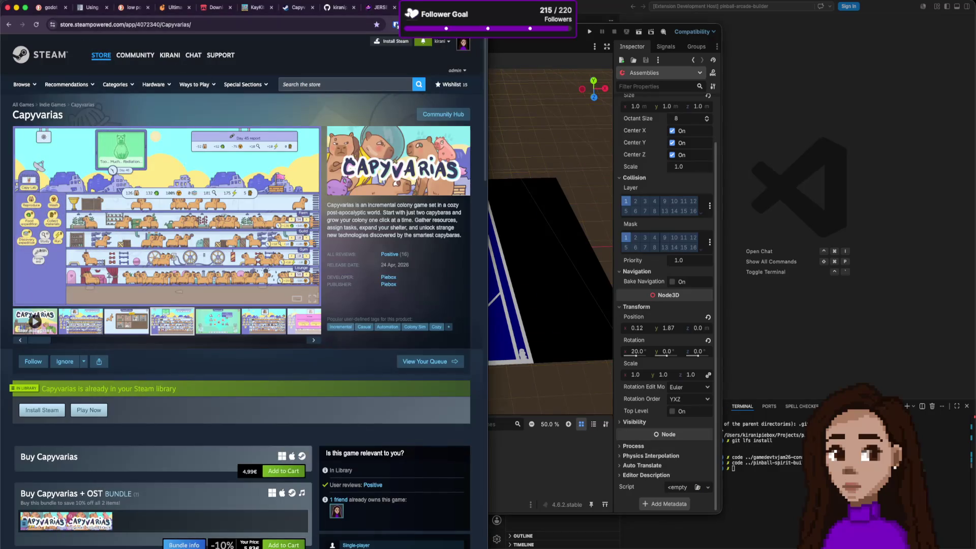
key("super+t")
Search 'gridmap godot' and switch to the already open Using GridMaps page.
type("gr")
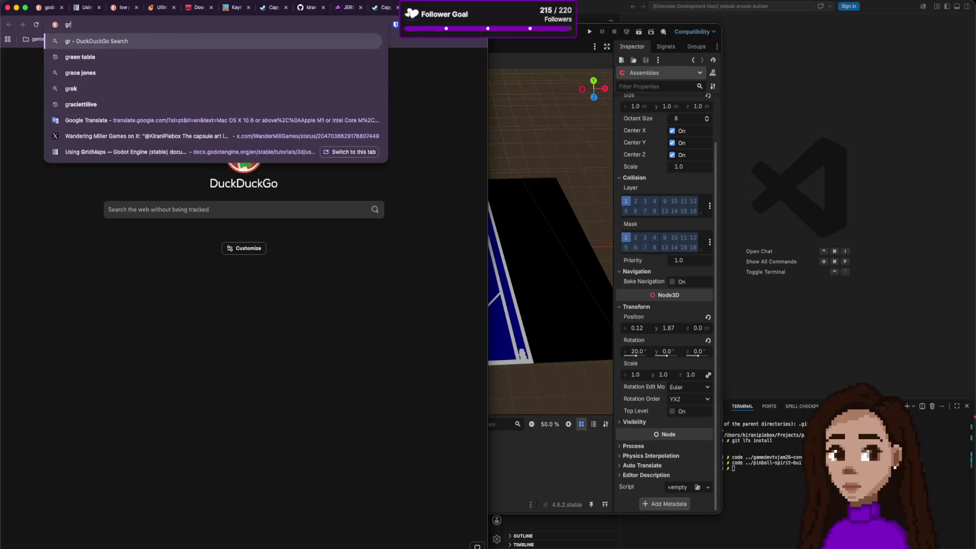
type("idmap godot")
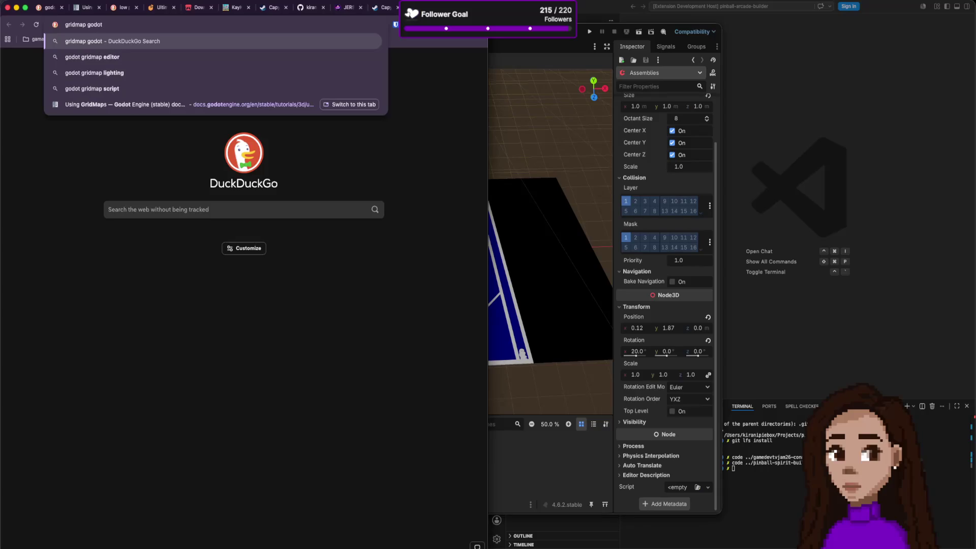
left_click(351, 104)
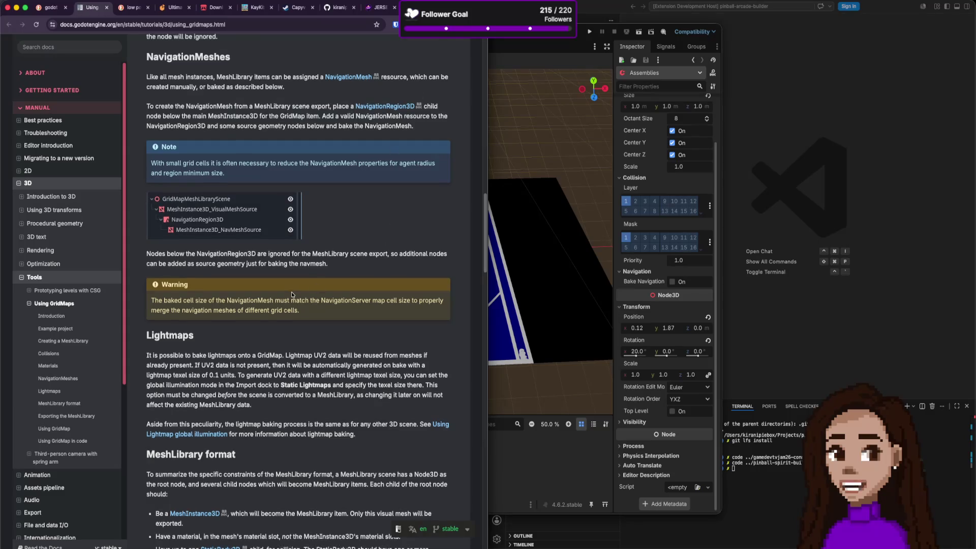
scroll(292, 292, "down", 3)
scroll(292, 294, "down", 1)
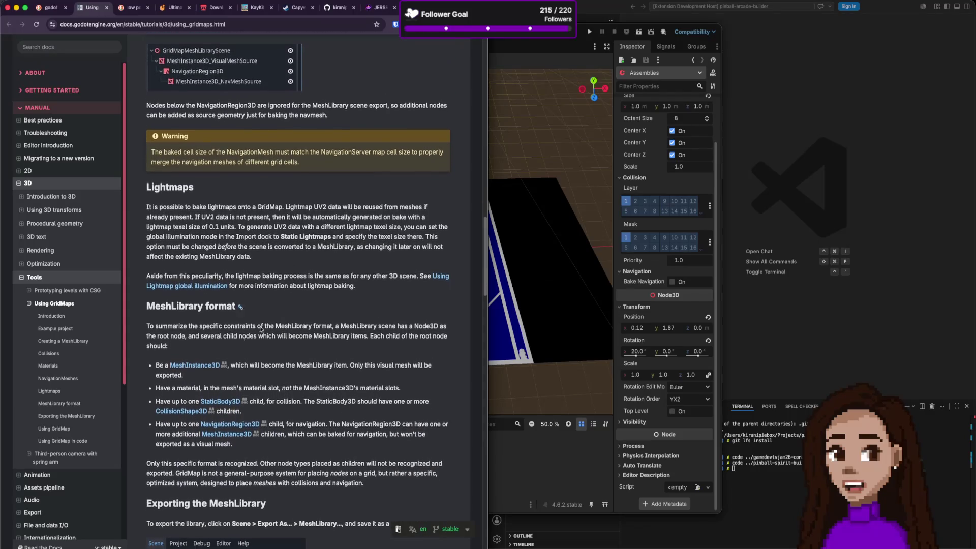
Highlight the MeshInstance3D, material, StaticBody3D and NavigationRegion3D requirements in the guide.
mouse_move(199, 325)
left_mouse_down()
mouse_move(219, 380)
mouse_move(331, 419)
left_mouse_up()
left_click(331, 418)
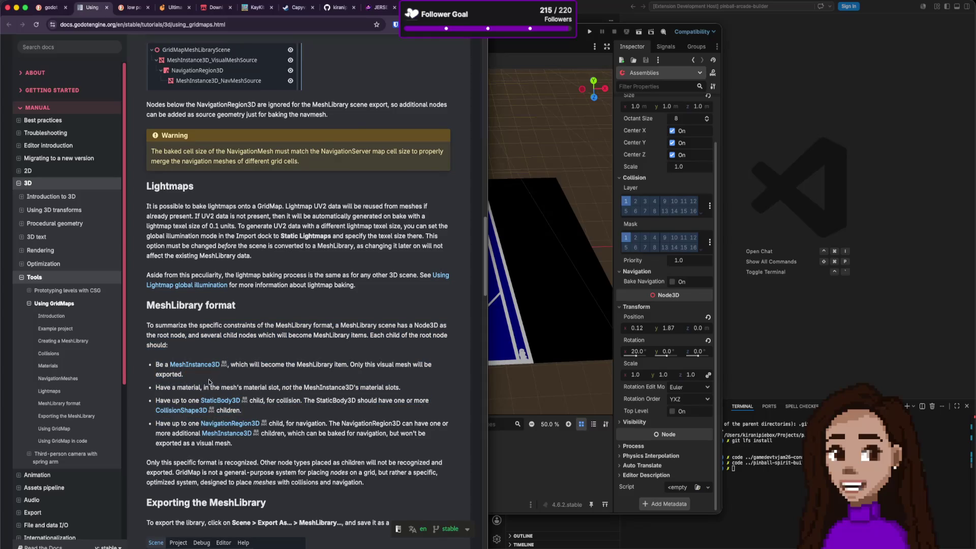
left_click_drag(156, 365, 307, 378)
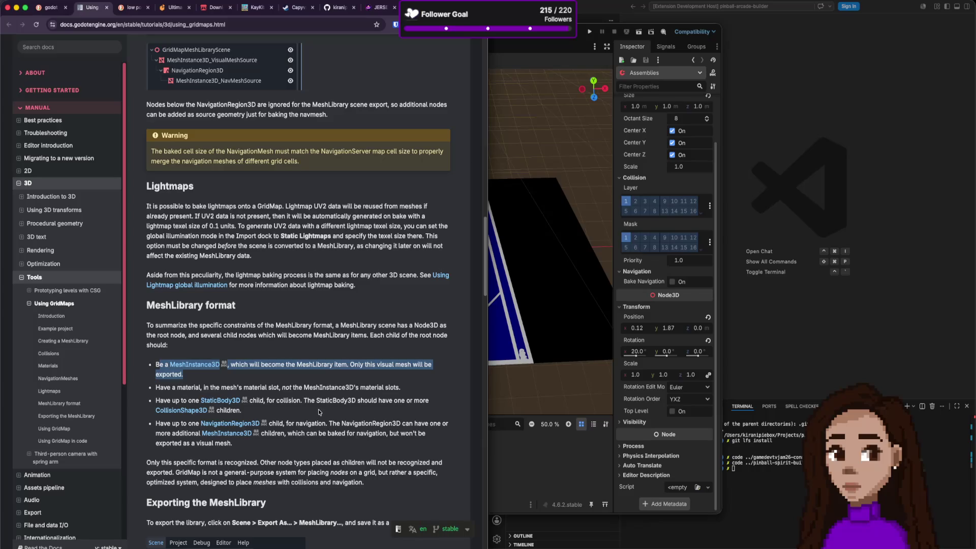
left_click_drag(202, 388, 290, 388)
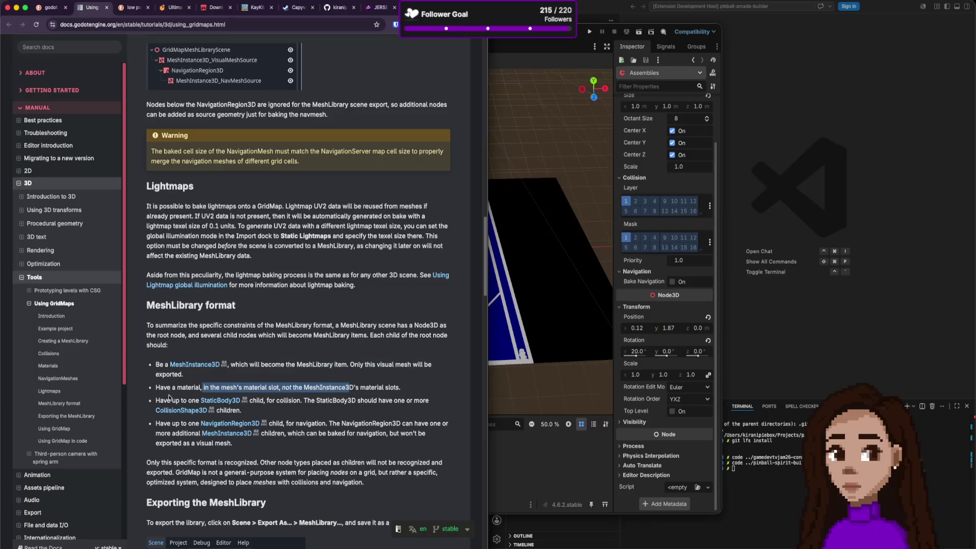
left_click_drag(170, 400, 278, 402)
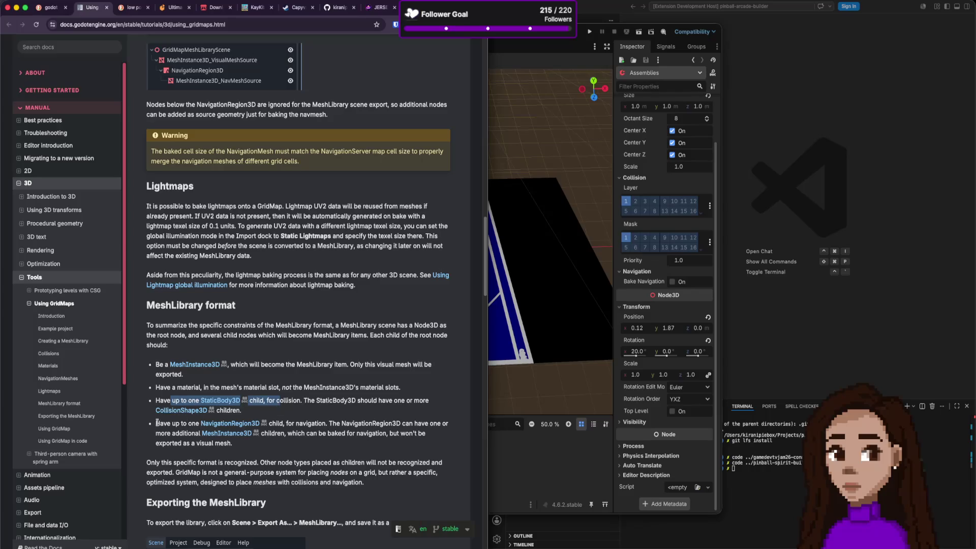
mouse_move(167, 426)
left_mouse_down()
mouse_move(293, 427)
mouse_move(306, 444)
left_mouse_up()
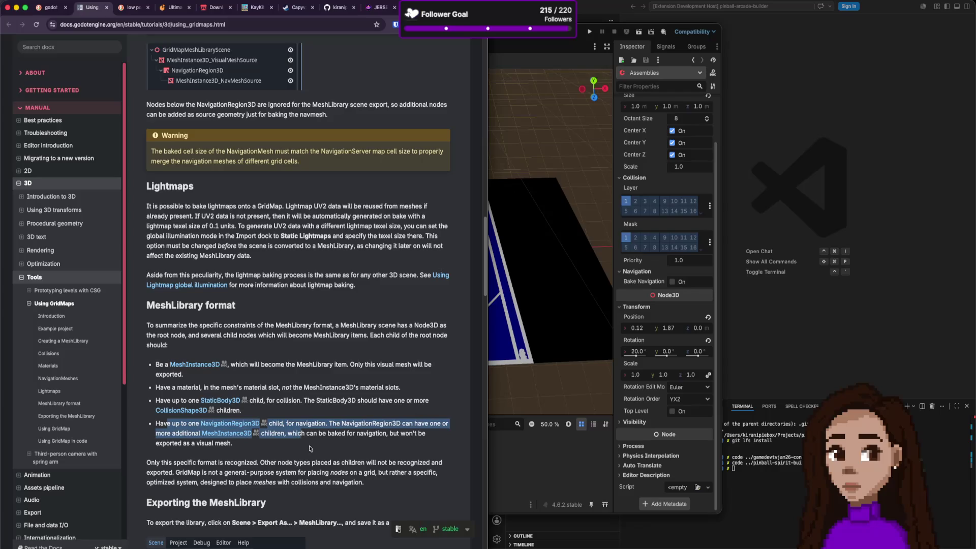
left_click_drag(281, 347, 305, 443)
left_click(297, 359)
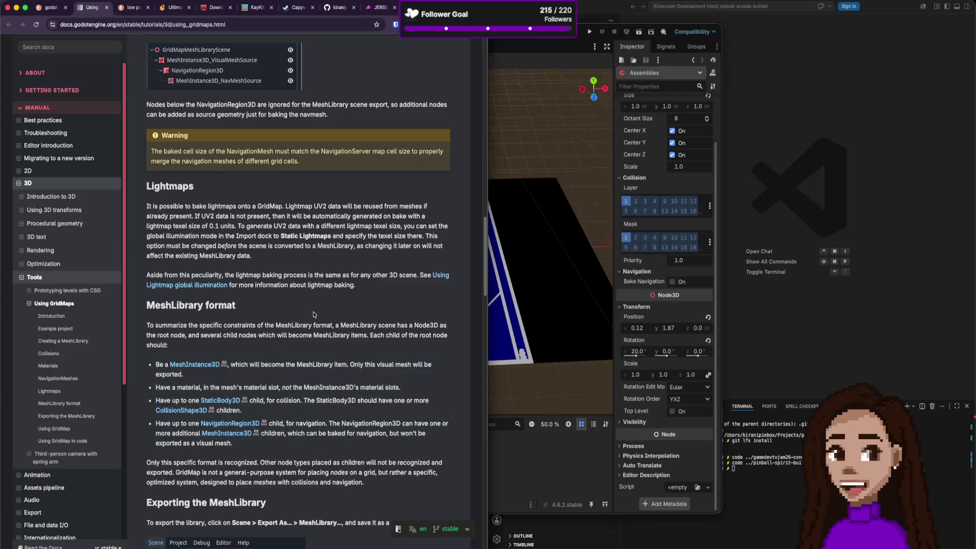
Read further down through the Using GridMaps guide.
scroll(297, 357, "down", 5)
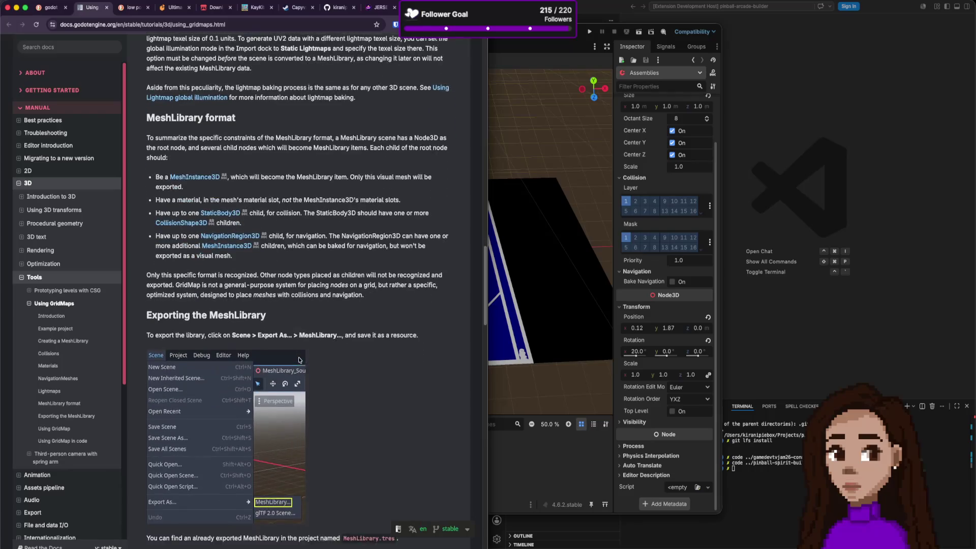
scroll(297, 357, "down", 6)
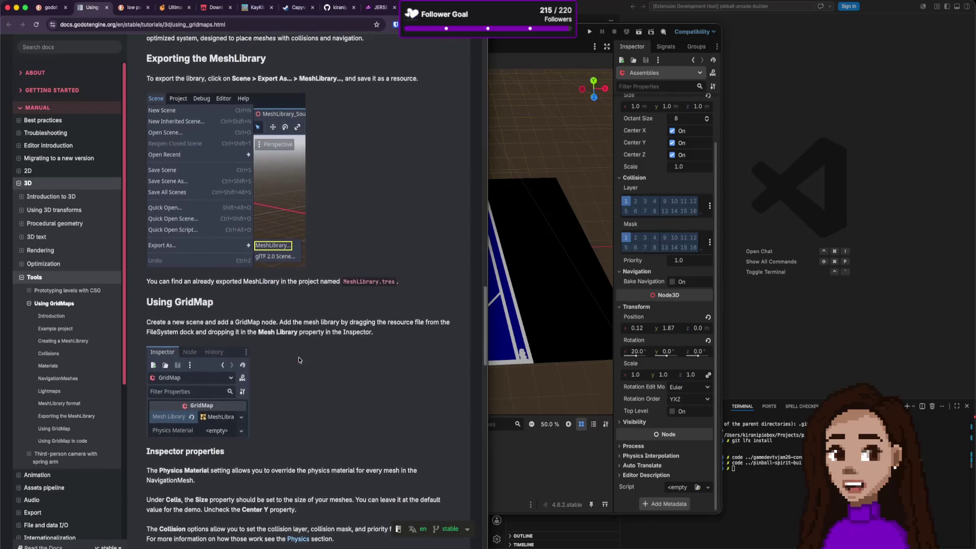
scroll(299, 360, "down", 2)
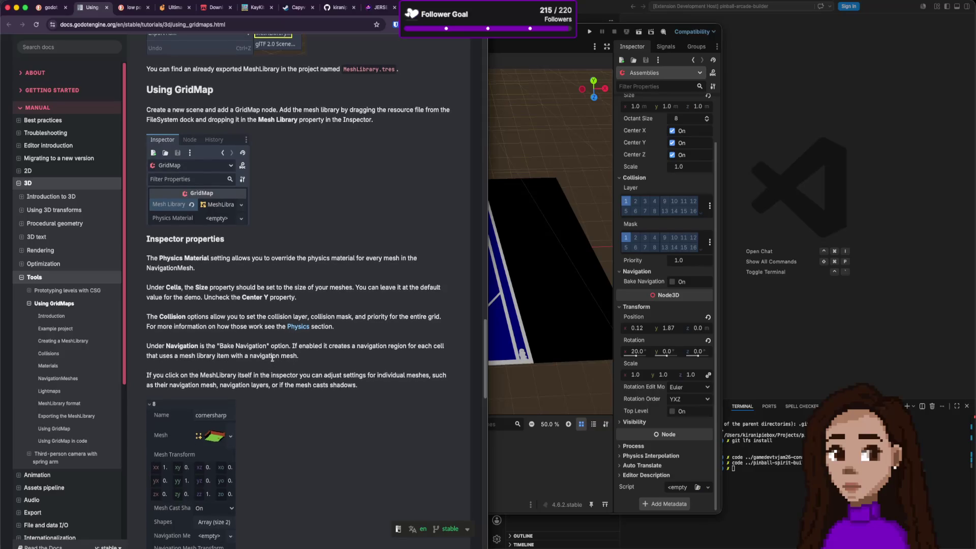
scroll(272, 354, "down", 1)
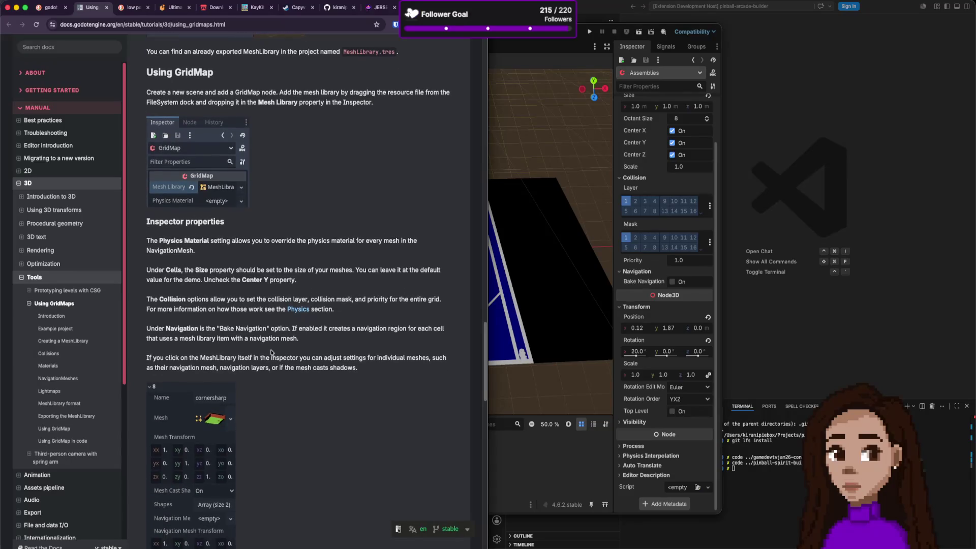
scroll(272, 352, "down", 5)
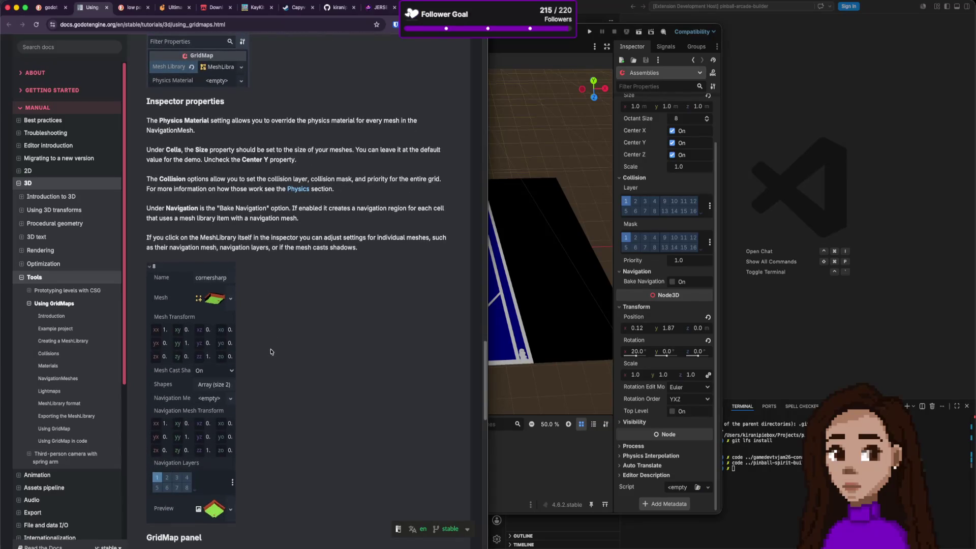
scroll(271, 351, "down", 12)
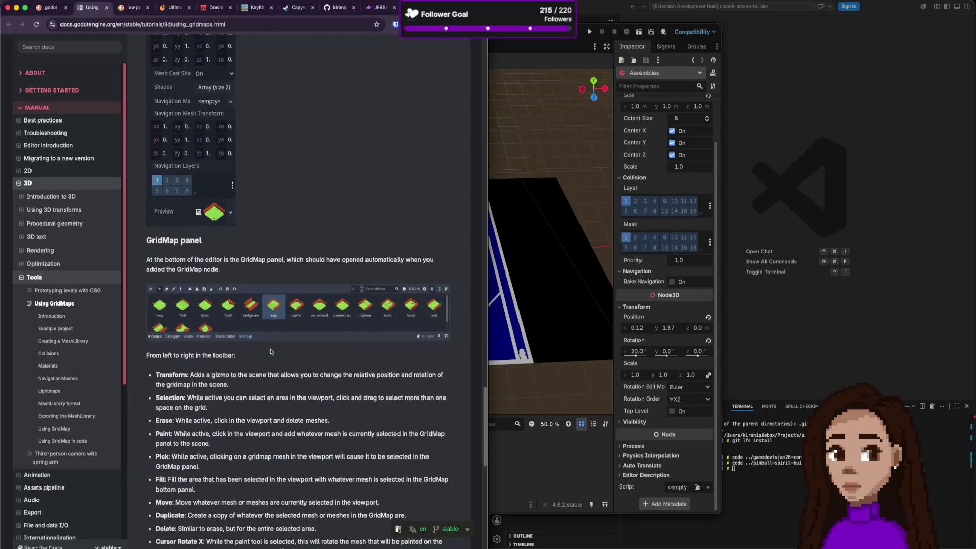
scroll(271, 351, "down", 4)
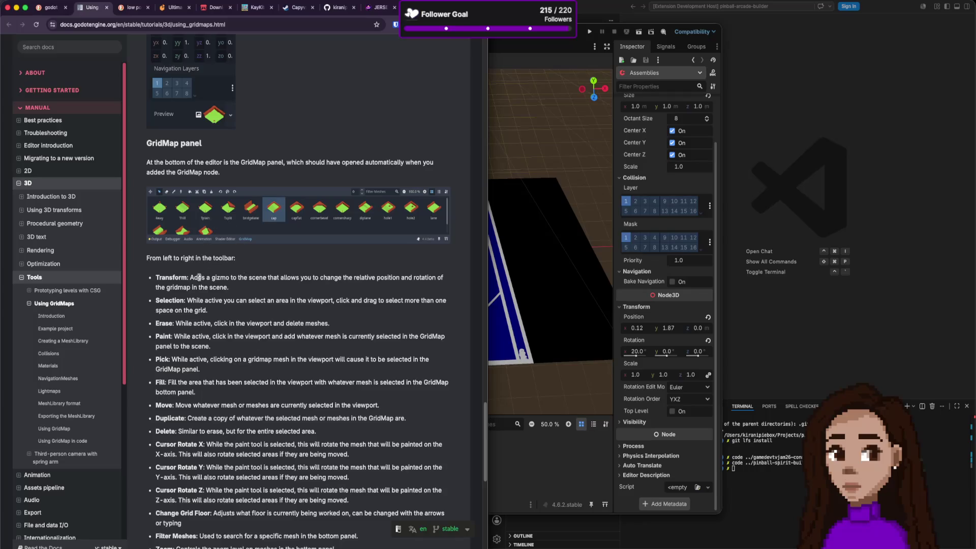
scroll(260, 376, "down", 3)
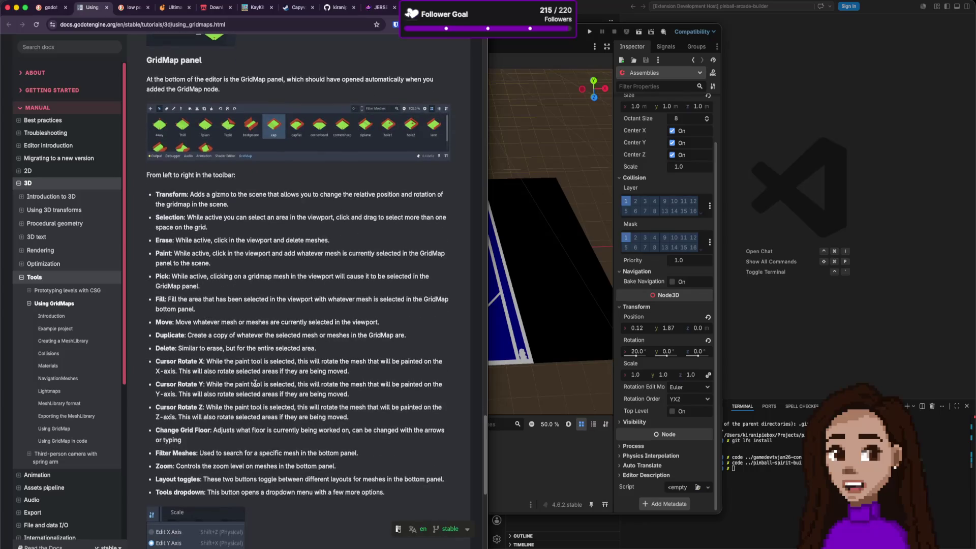
scroll(261, 389, "down", 6)
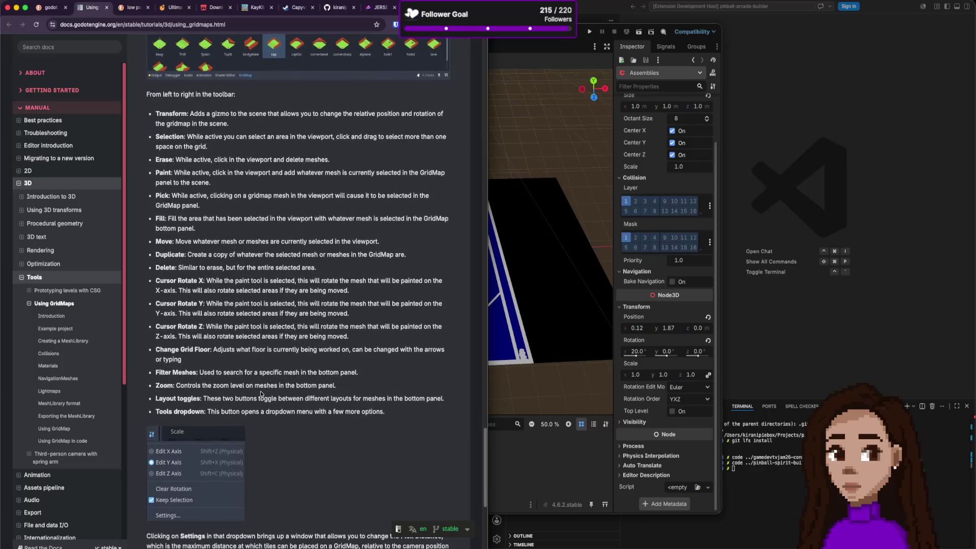
scroll(261, 392, "down", 1)
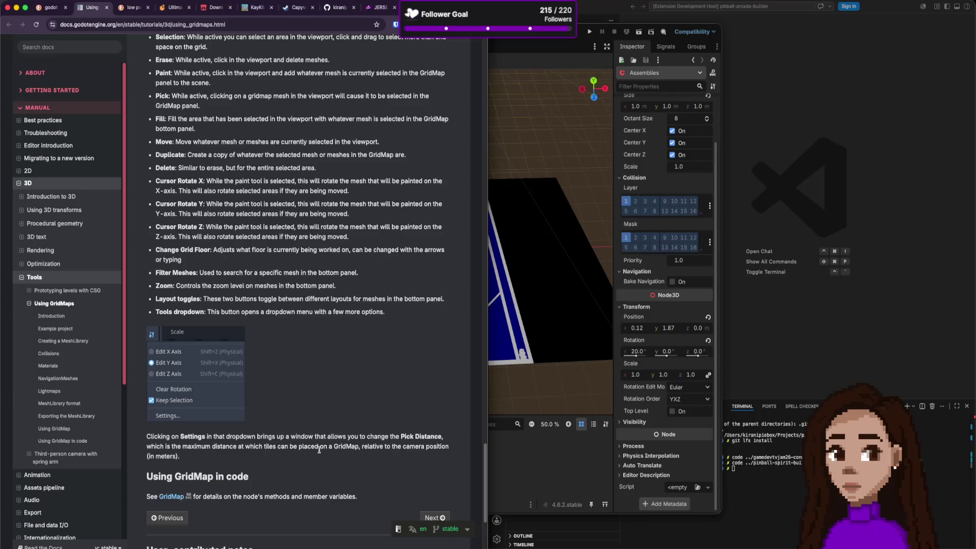
Jump to 'Using GridMap in code' and open the GridMap class reference in a background tab.
scroll(297, 443, "down", 4)
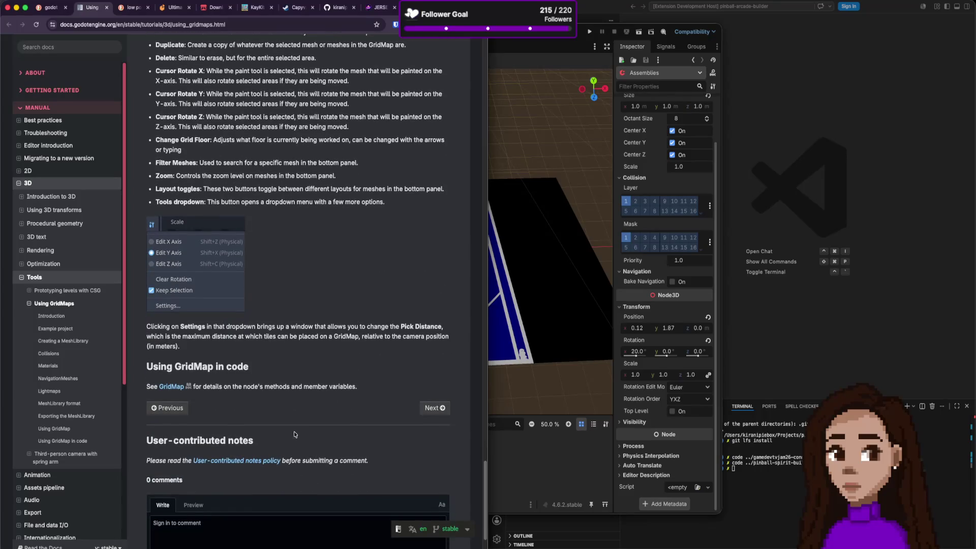
scroll(366, 392, "down", 5)
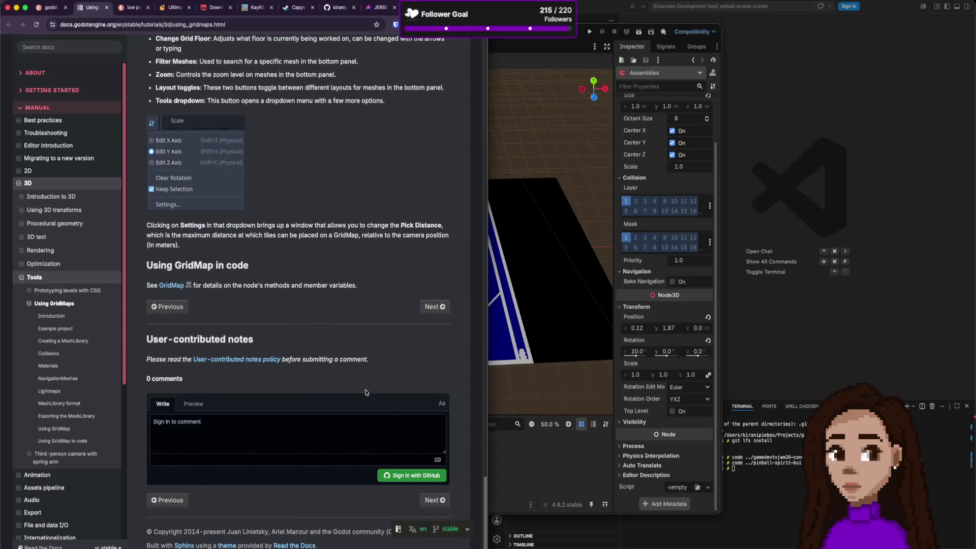
scroll(366, 392, "up", 6)
scroll(365, 393, "up", 5)
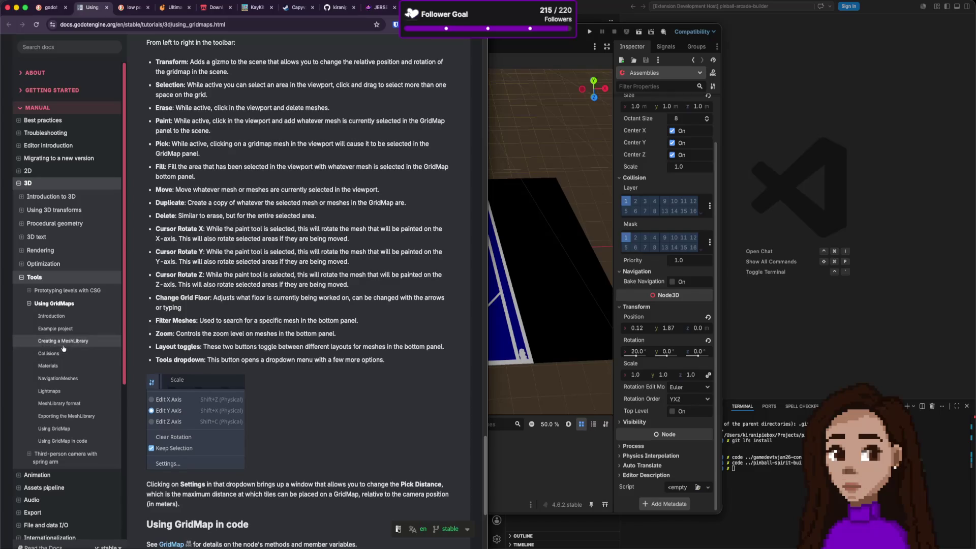
left_click(70, 441)
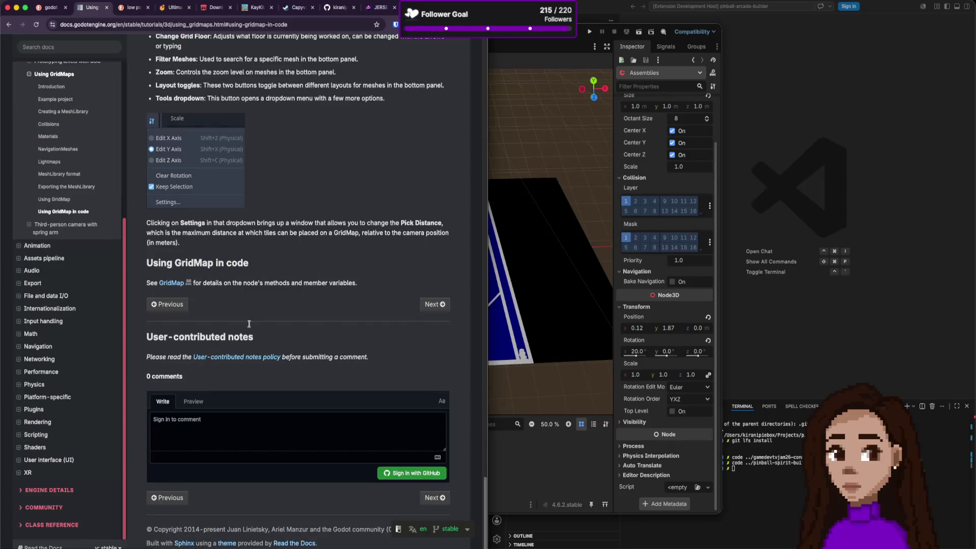
middle_click(171, 285)
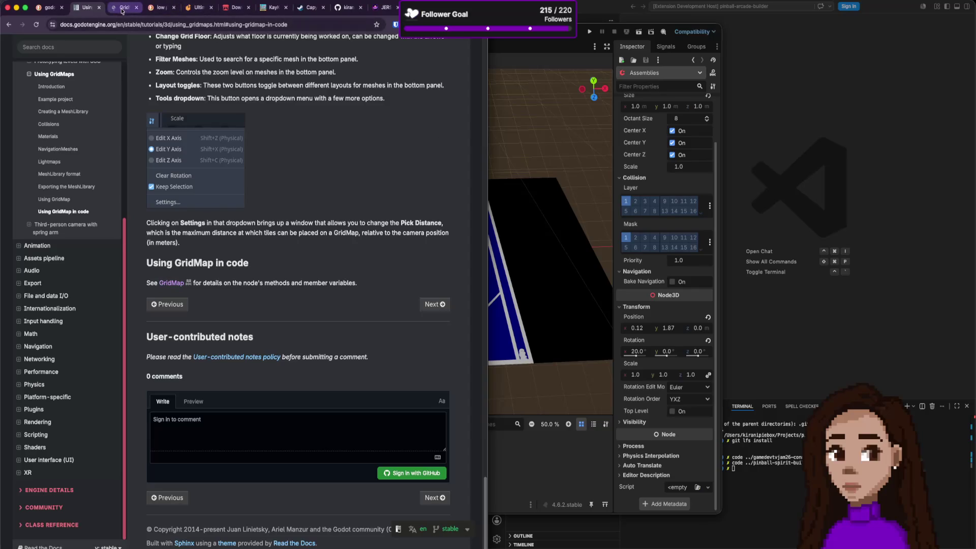
View the GridMap class reference's Tutorials and Properties sections, then switch back to Godot.
left_click(121, 9)
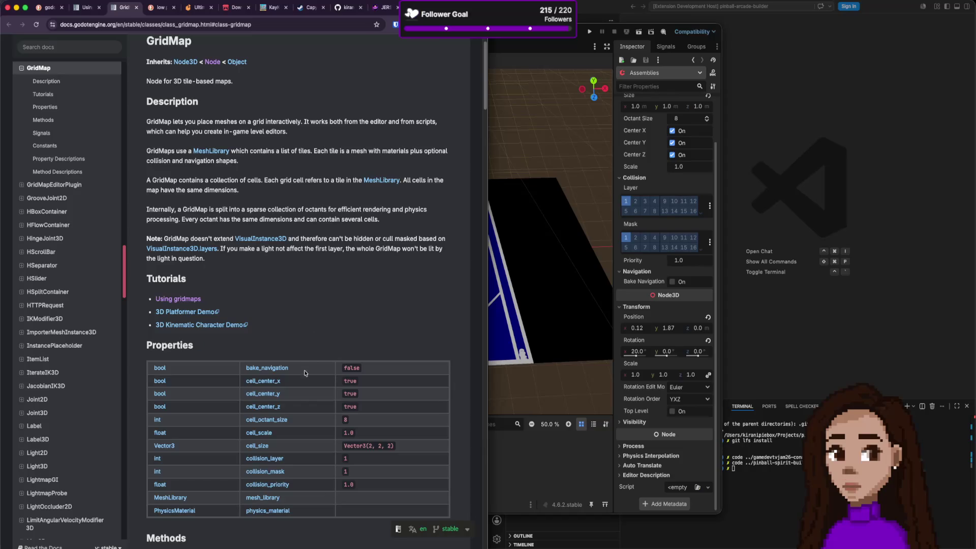
scroll(306, 376, "down", 3)
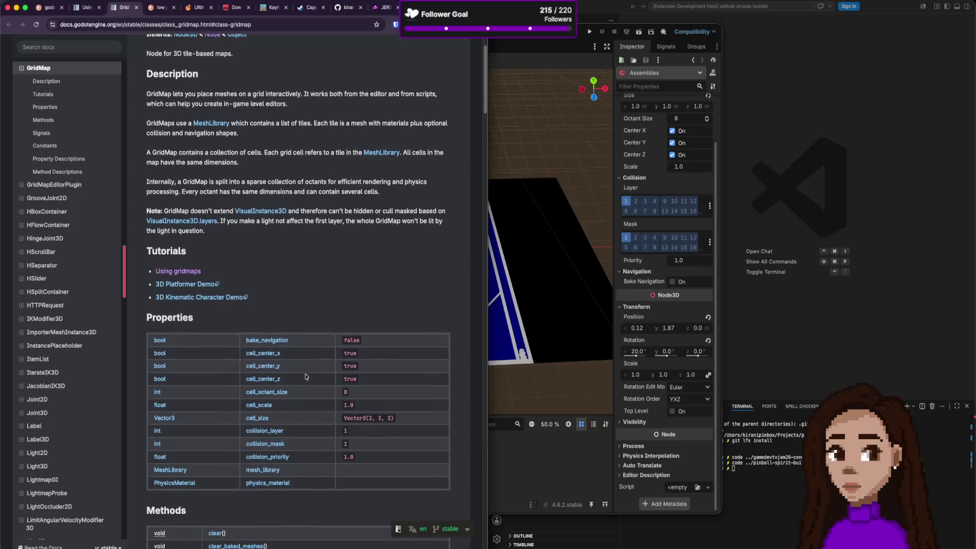
scroll(306, 376, "down", 5)
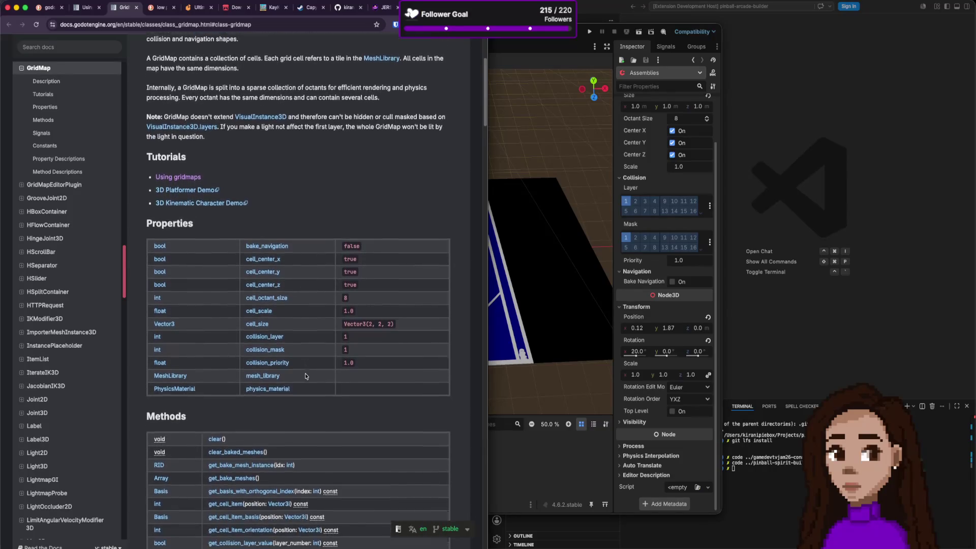
scroll(333, 297, "up", 5)
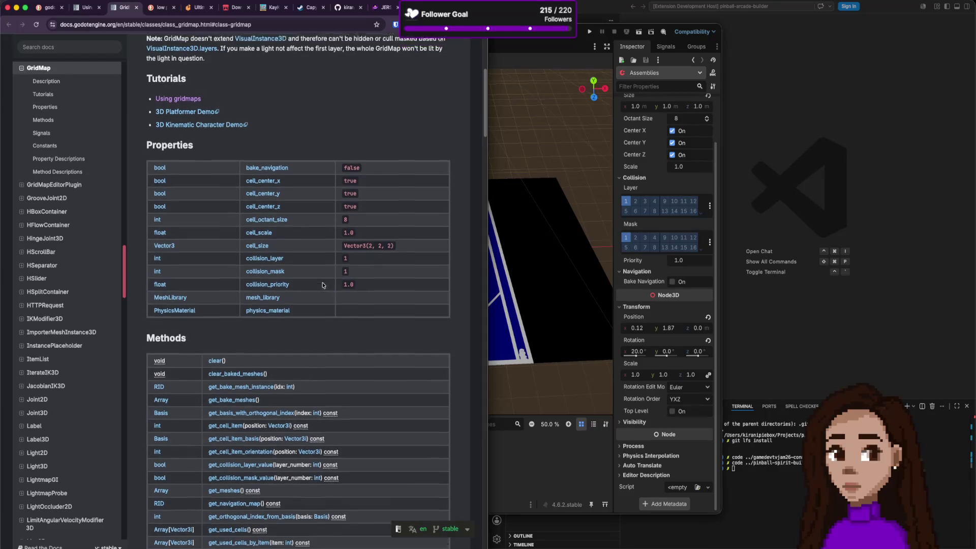
key("super+Tab")
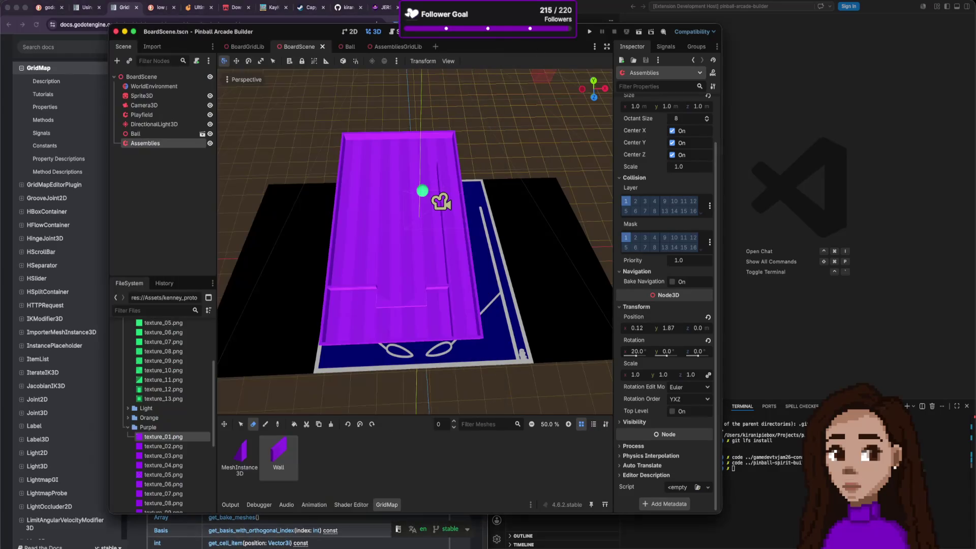
Search DuckDuckGo for 'godot gridmap tile angle' in a new browser tab.
key("super+Tab")
key("super+t")
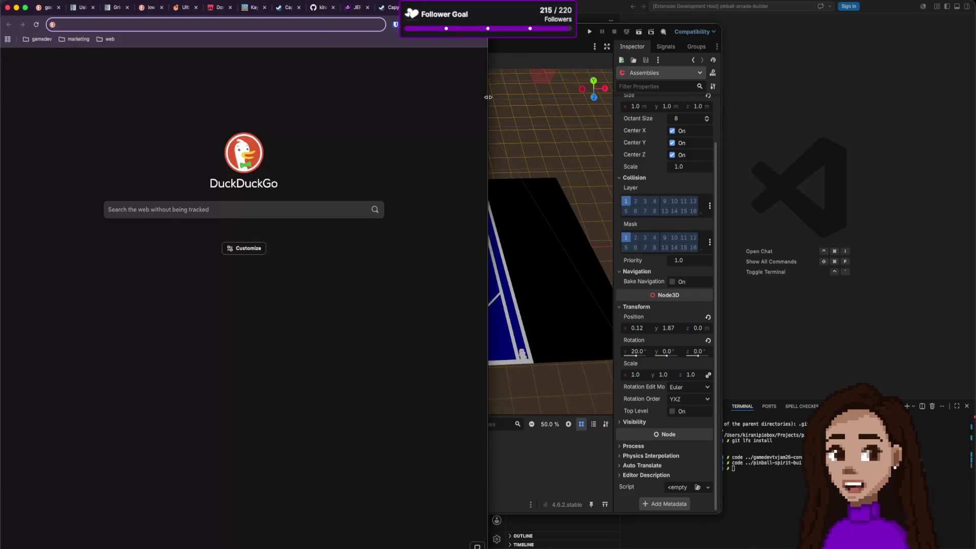
type("godo")
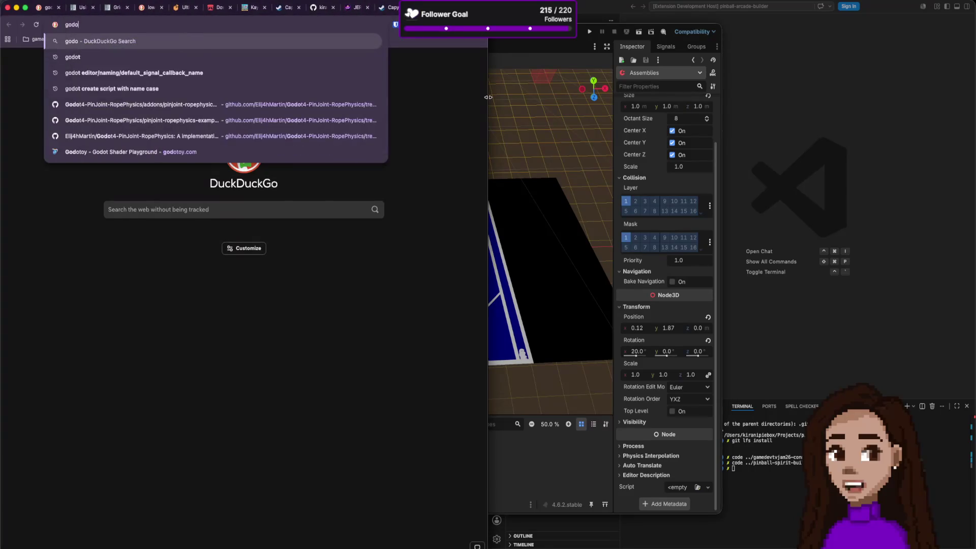
type("t gridmap")
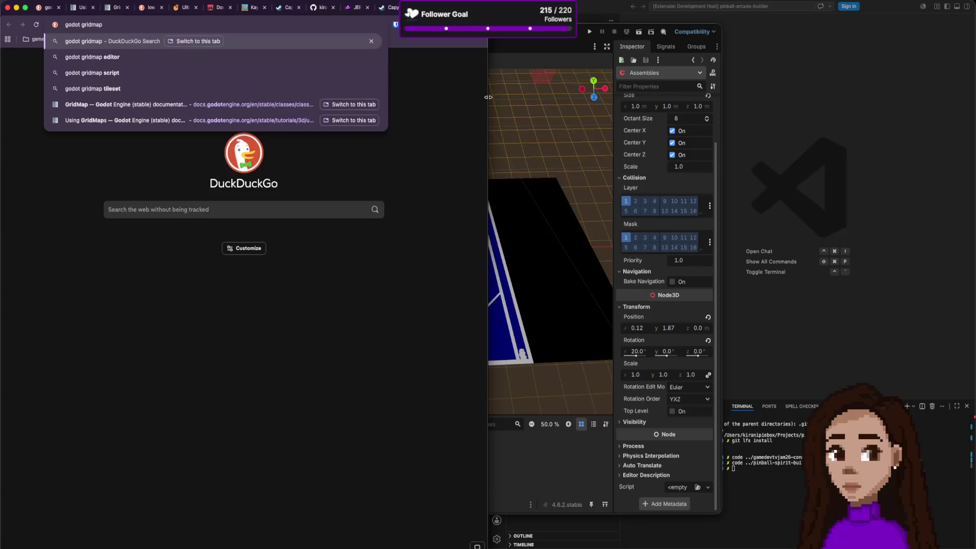
type(" tile ant")
key("BackSpace")
type("gle")
key("Return")
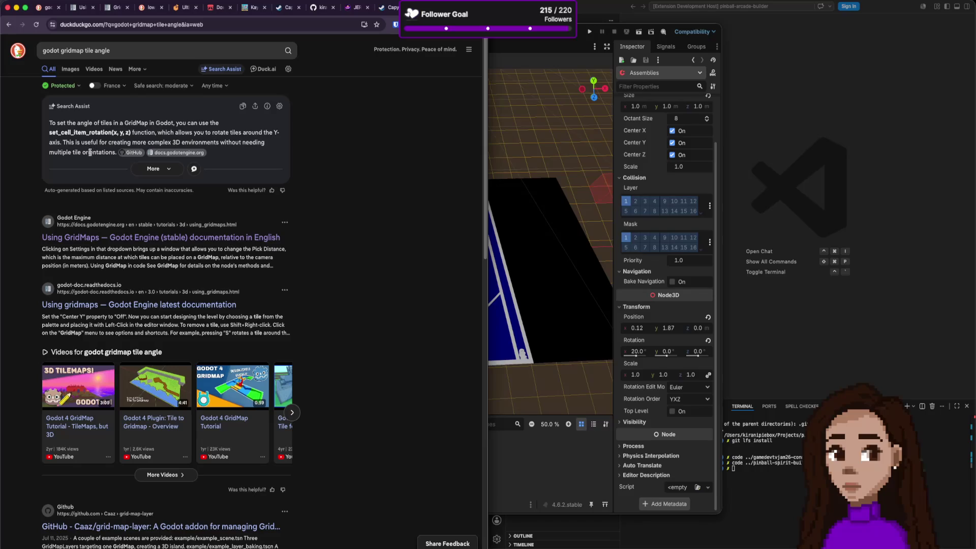
Open the cited GridMap class reference, scroll to its cell properties, and return to Godot.
left_click_drag(96, 152, 49, 133)
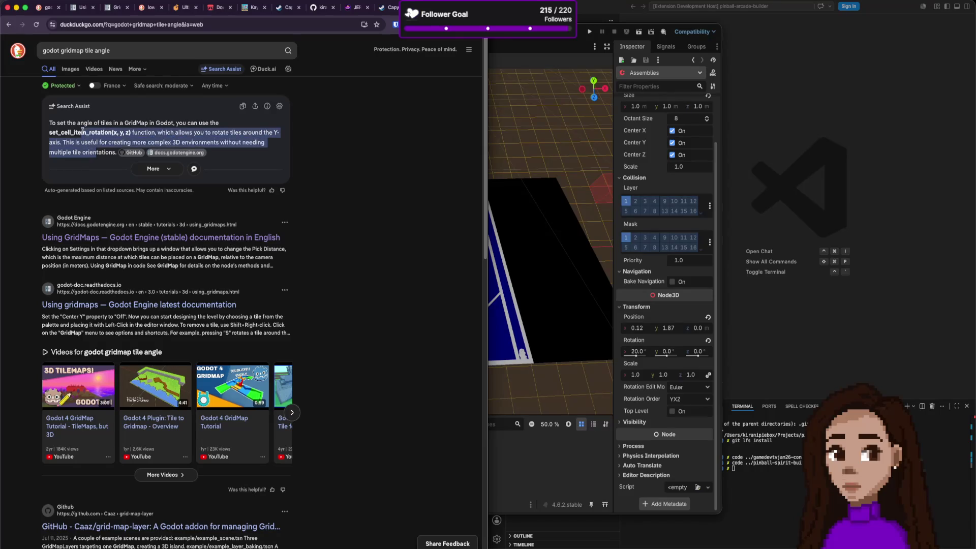
left_click(178, 153)
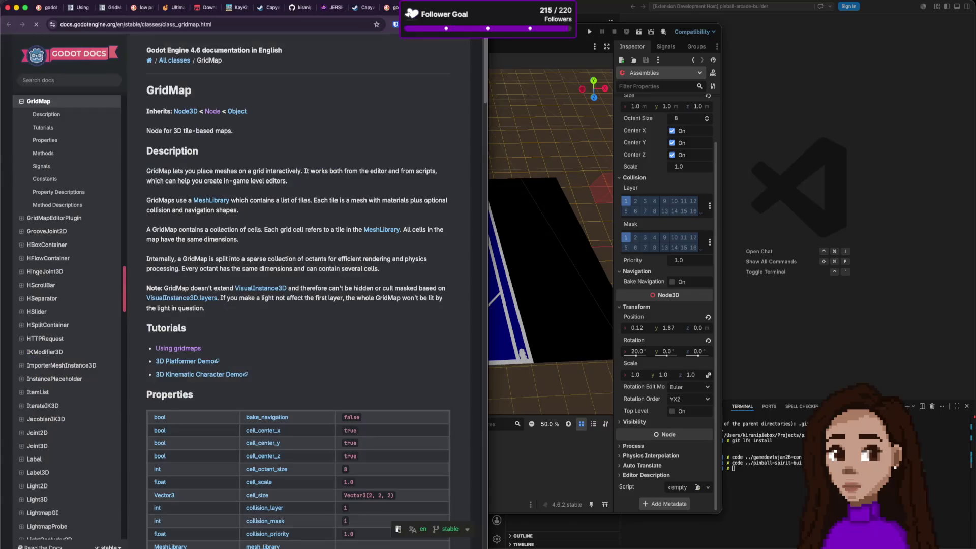
scroll(339, 148, "down", 10)
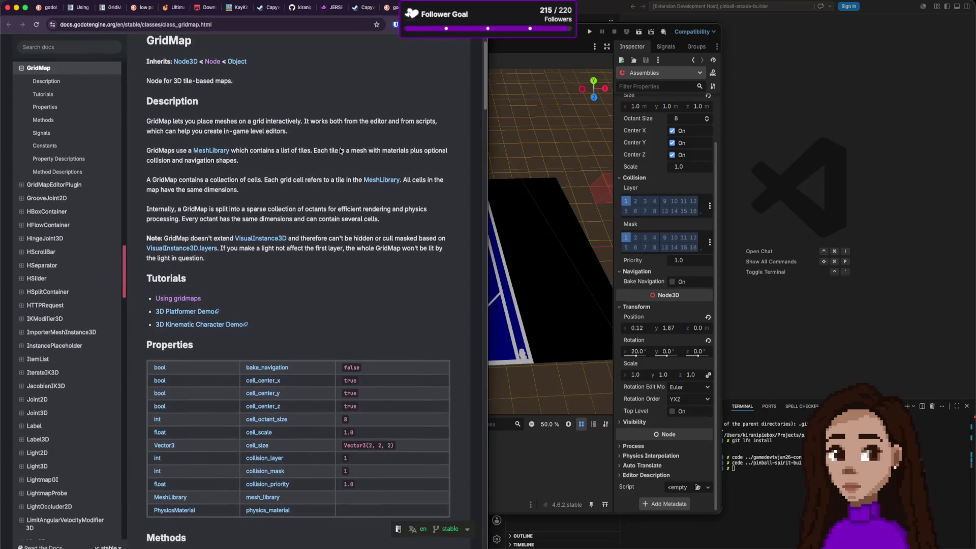
scroll(343, 165, "down", 15)
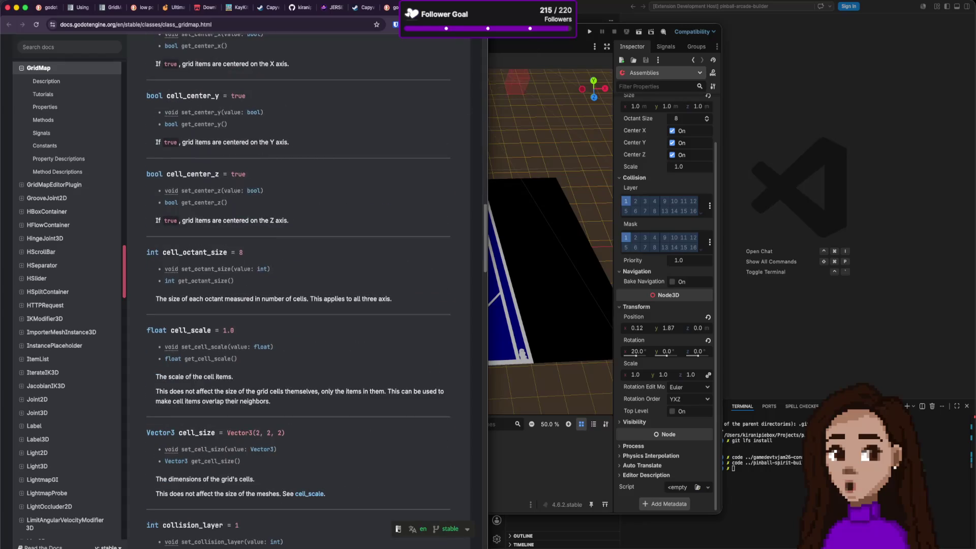
left_click(489, 92)
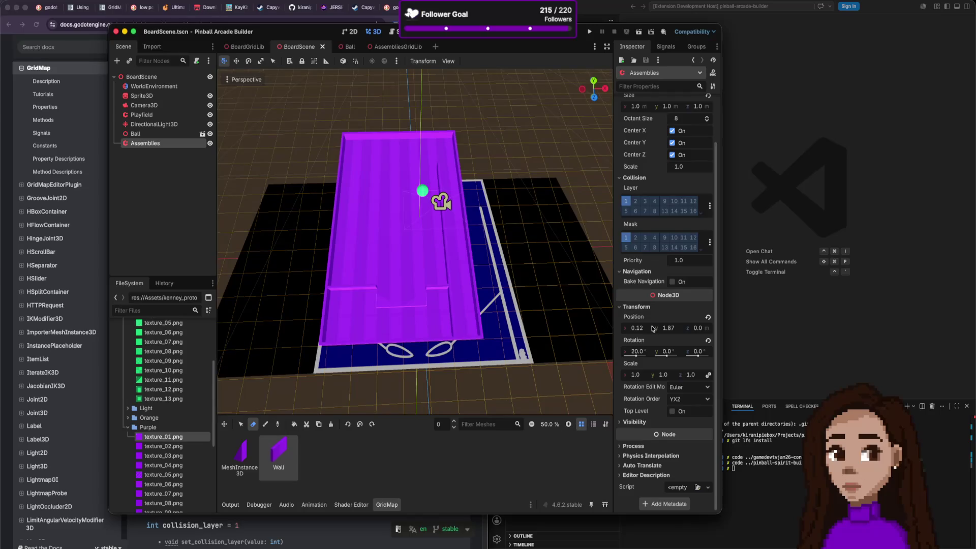
Select a two-cell block of the Assemblies GridMap with the Select tool.
scroll(656, 277, "up", 2)
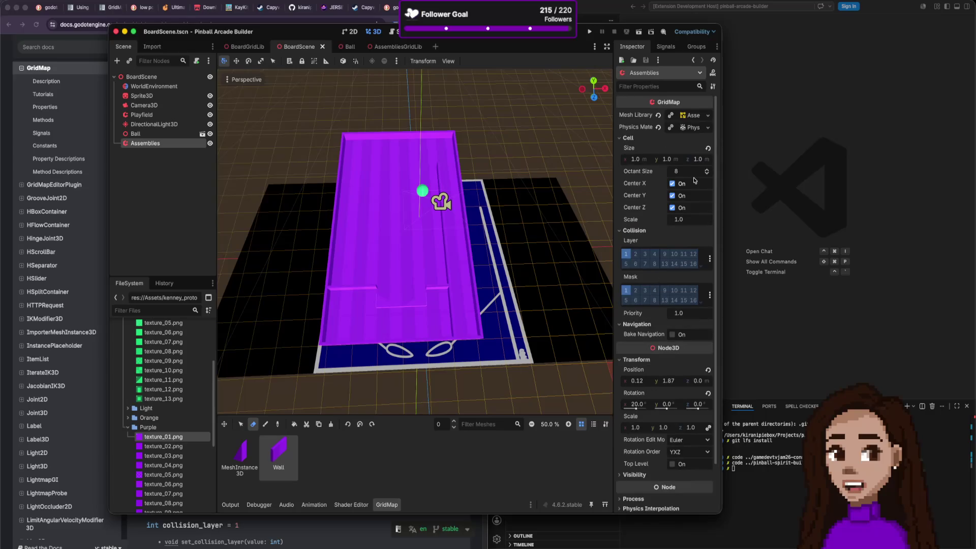
mouse_move(641, 154)
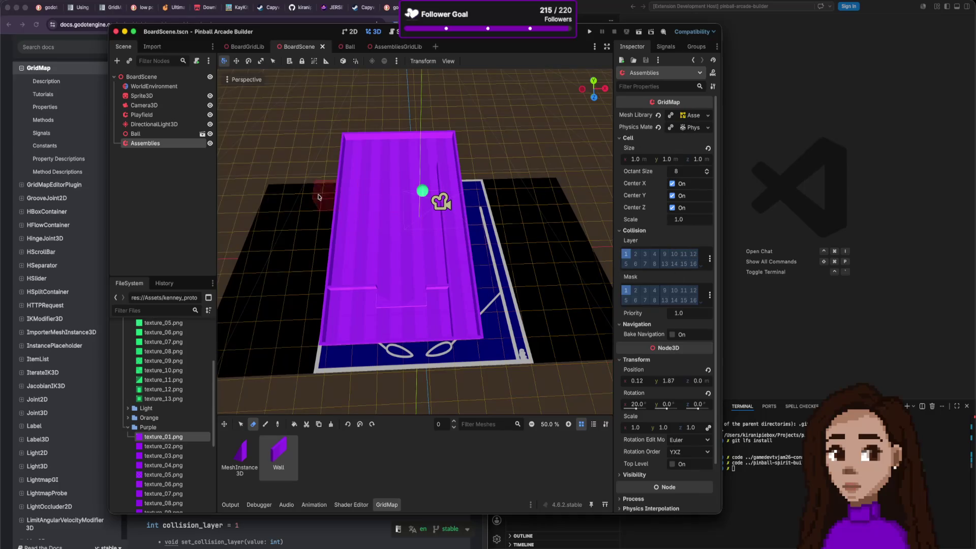
left_click(240, 424)
left_click_drag(435, 301, 466, 295)
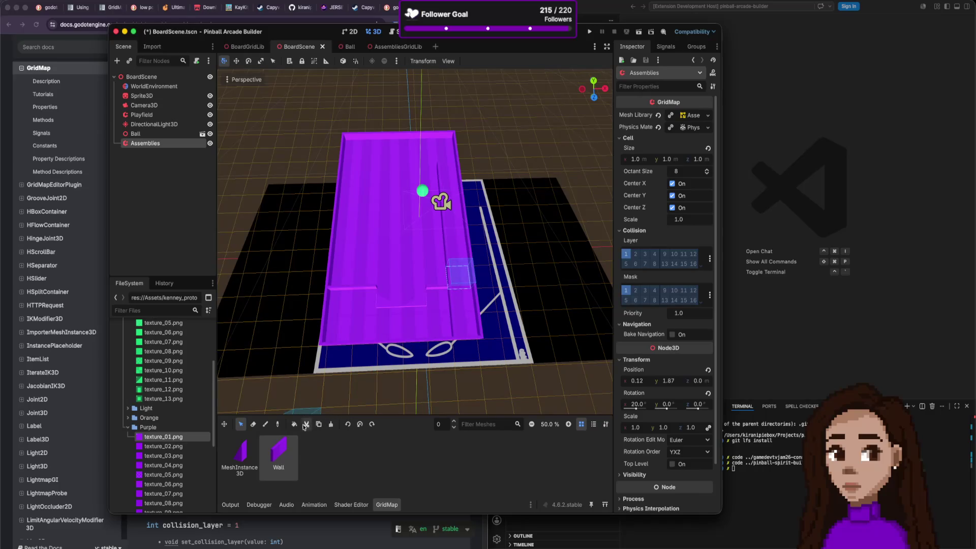
Check the GridMap Settings pick distance of 5000 and cancel without changes.
left_click(605, 425)
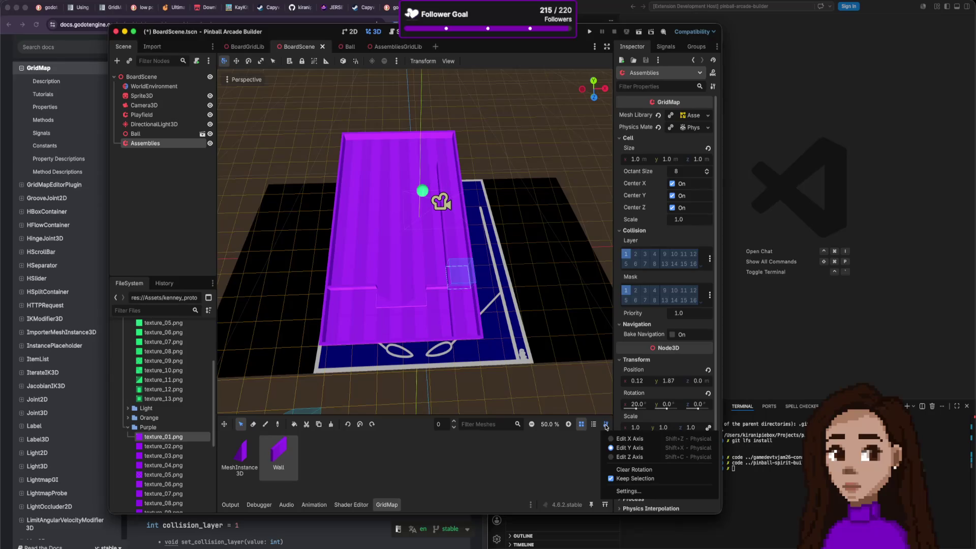
left_click(622, 491)
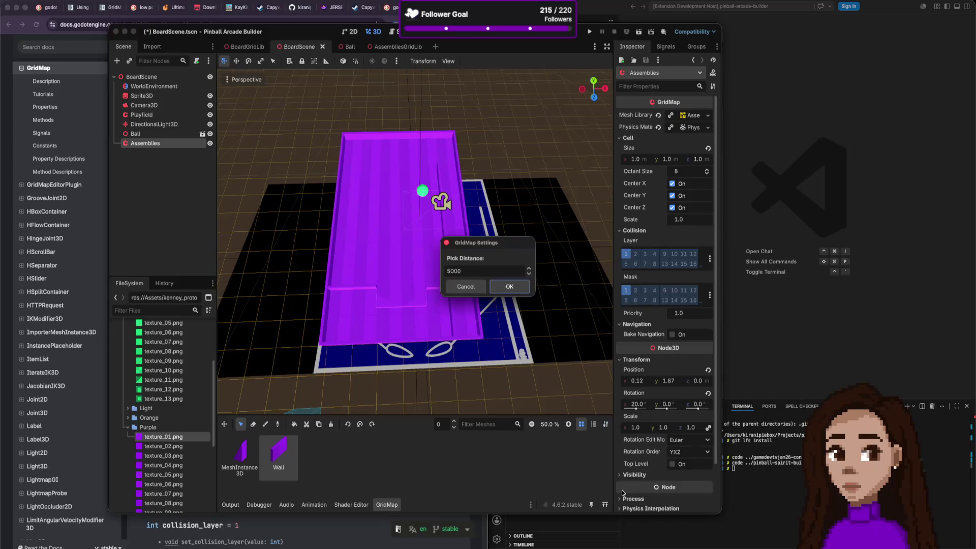
left_click(466, 286)
scroll(471, 257, "down", 5)
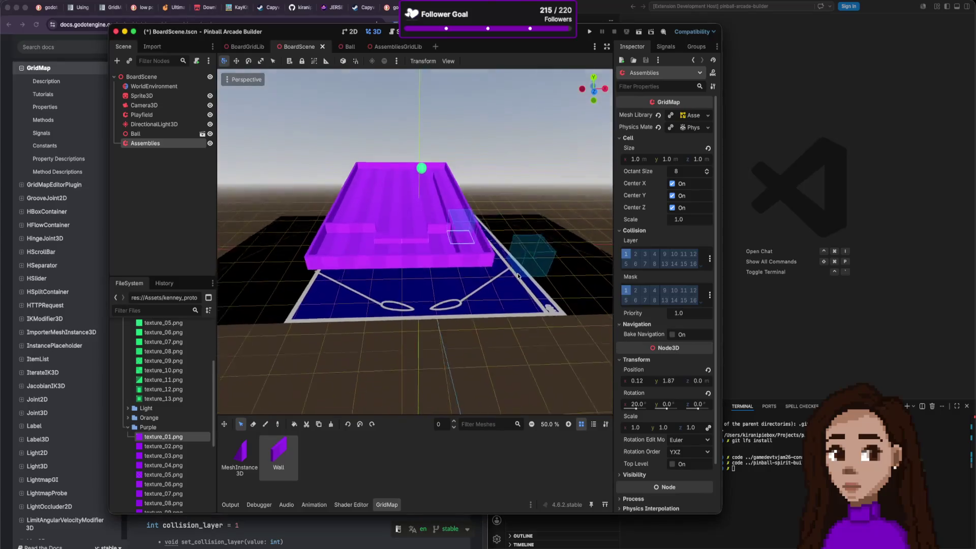
scroll(455, 298, "up", 3)
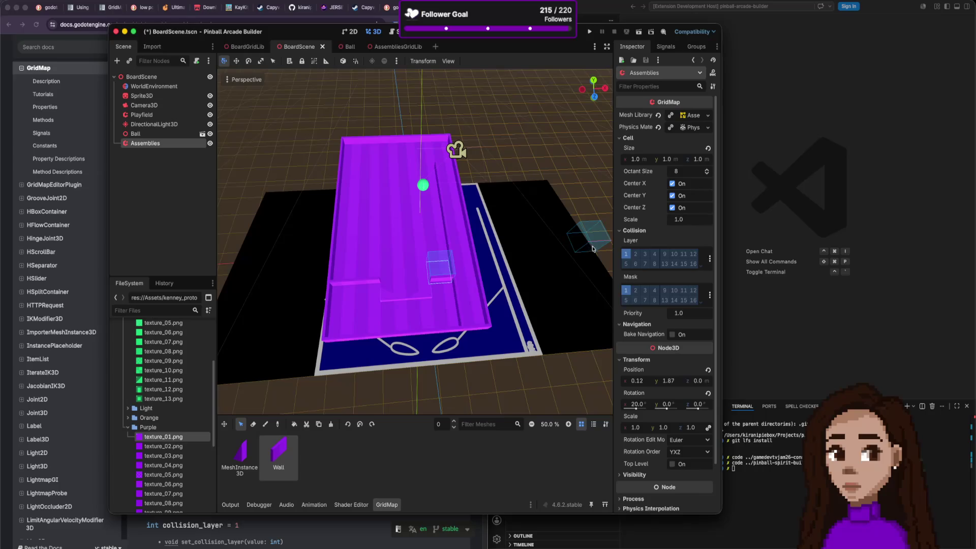
scroll(655, 309, "down", 2)
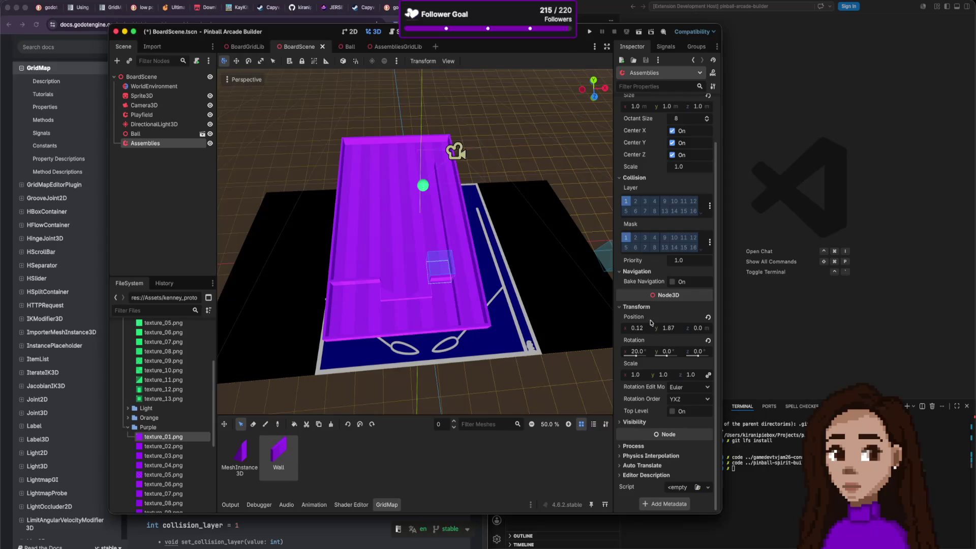
scroll(652, 322, "up", 2)
scroll(651, 322, "down", 2)
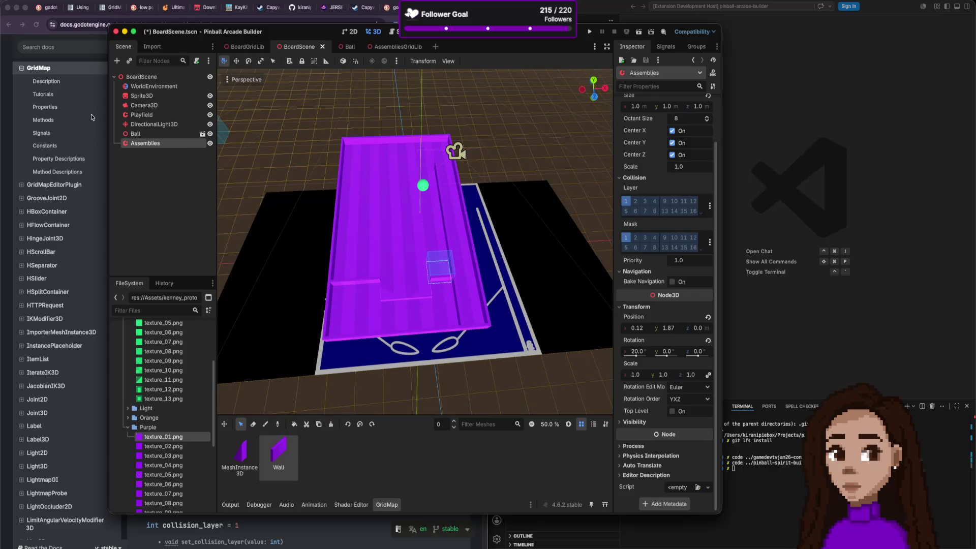
left_click(92, 60)
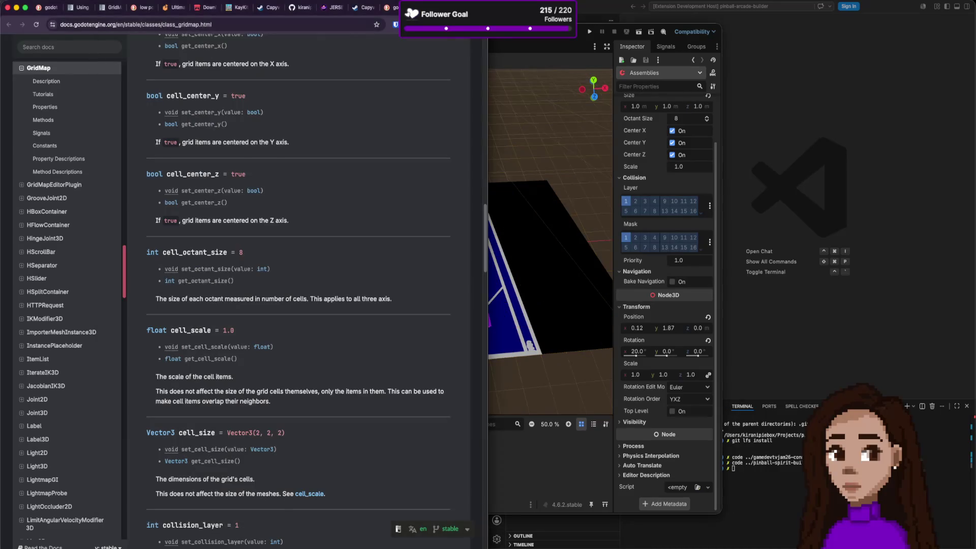
Scroll back up the GridMap reference and highlight the sentence about octant dimensions.
scroll(340, 176, "up", 5)
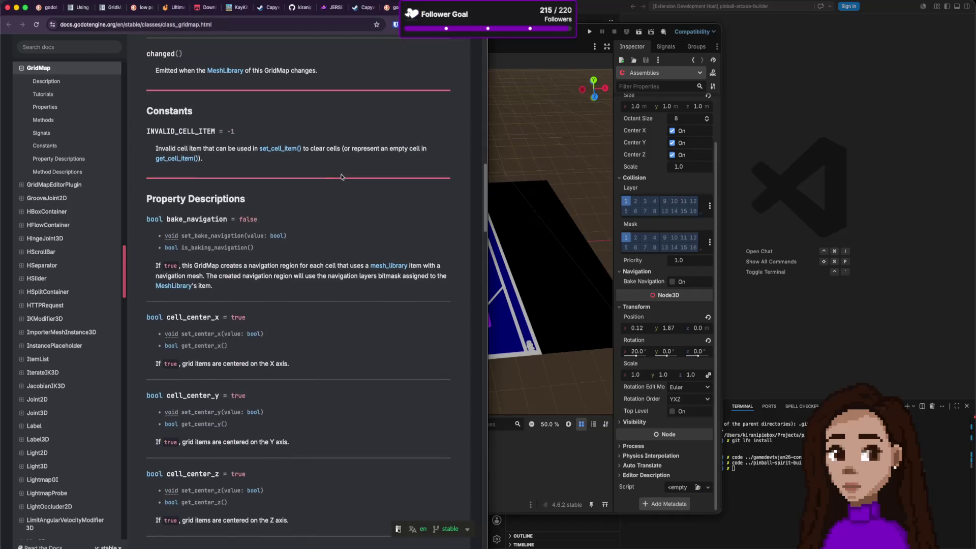
scroll(340, 177, "up", 5)
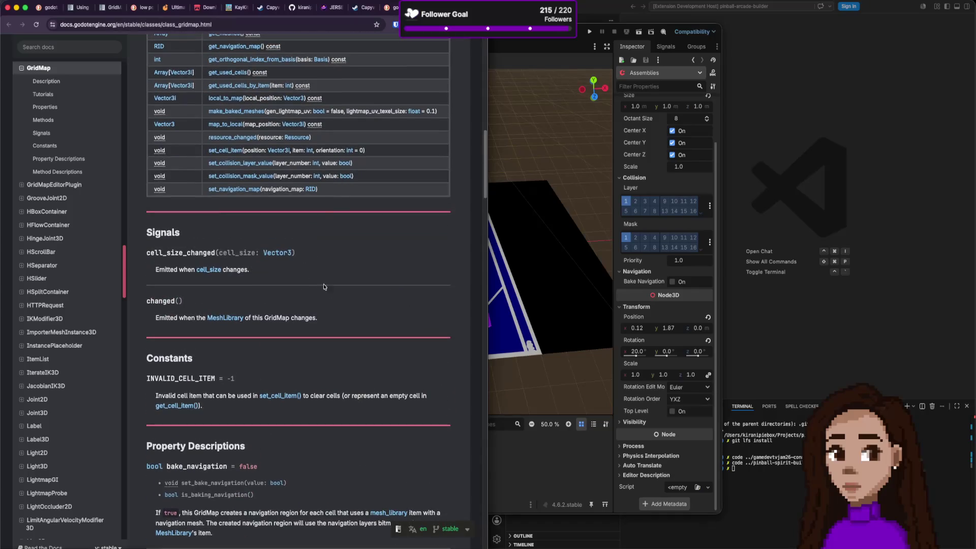
scroll(290, 305, "up", 3)
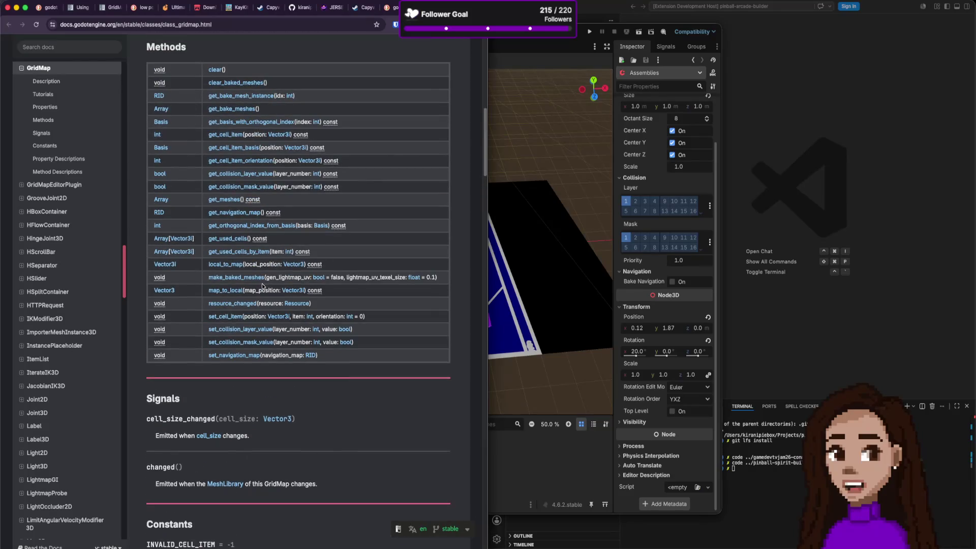
scroll(263, 286, "up", 1)
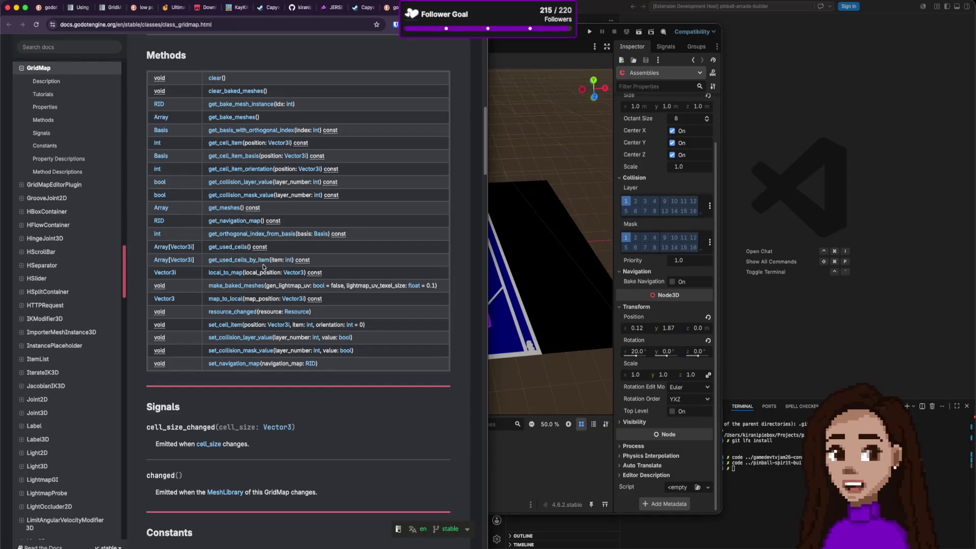
scroll(269, 270, "up", 3)
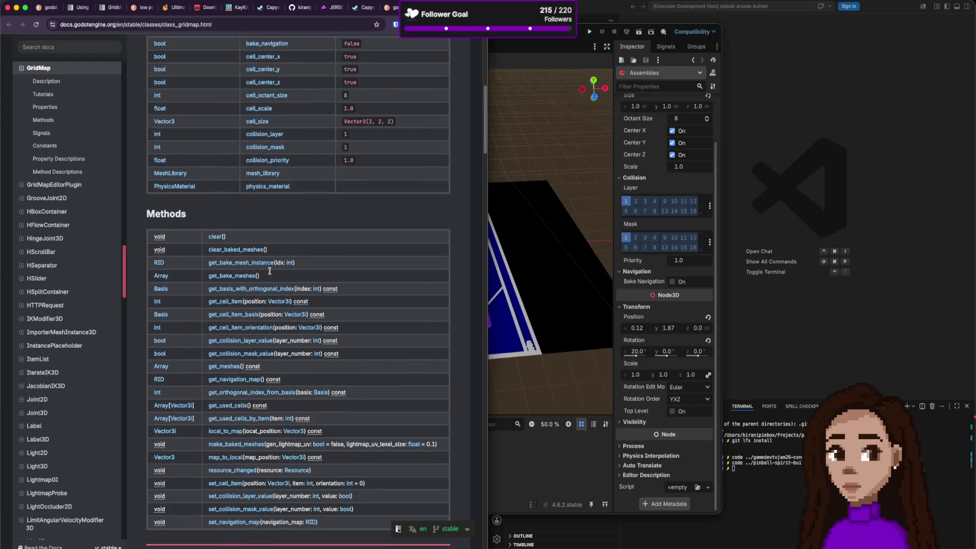
scroll(270, 274, "up", 3)
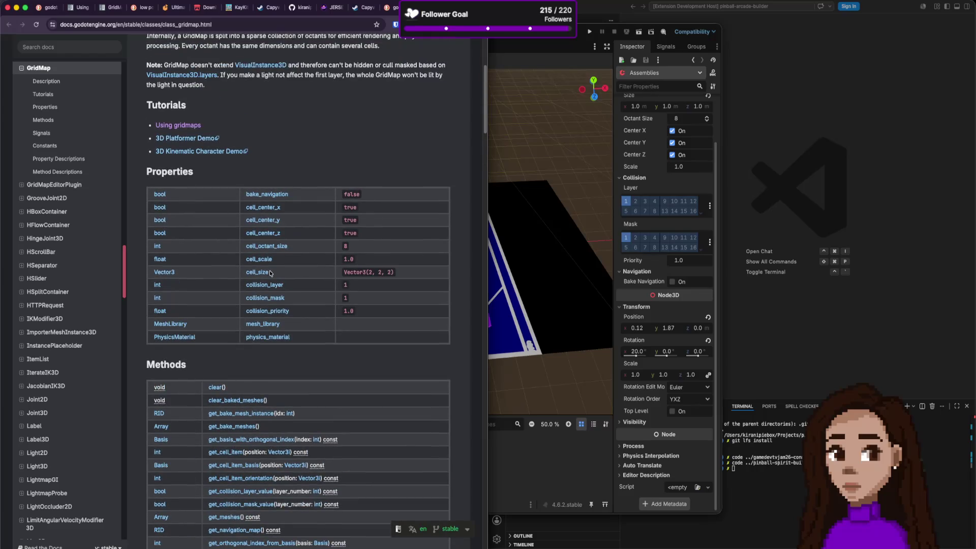
scroll(270, 273, "up", 3)
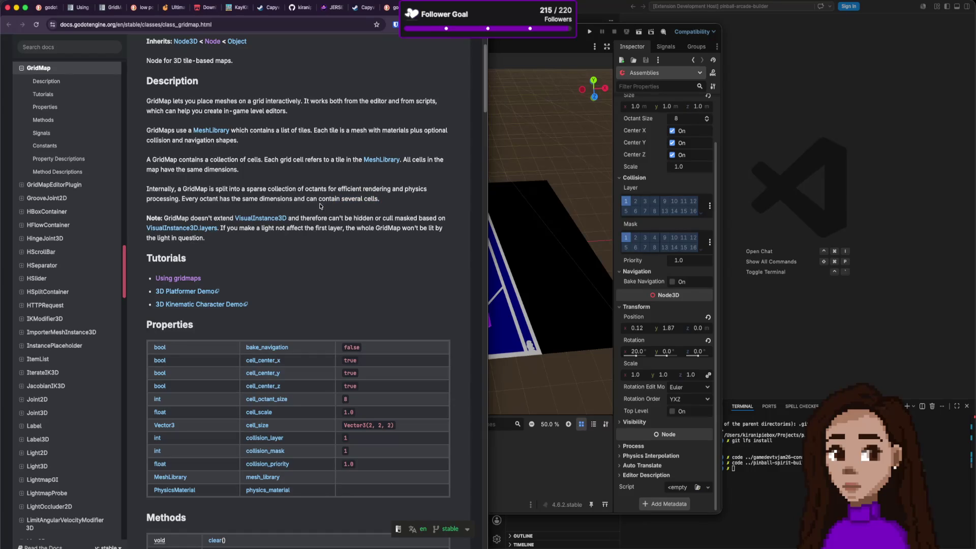
left_click_drag(236, 199, 354, 201)
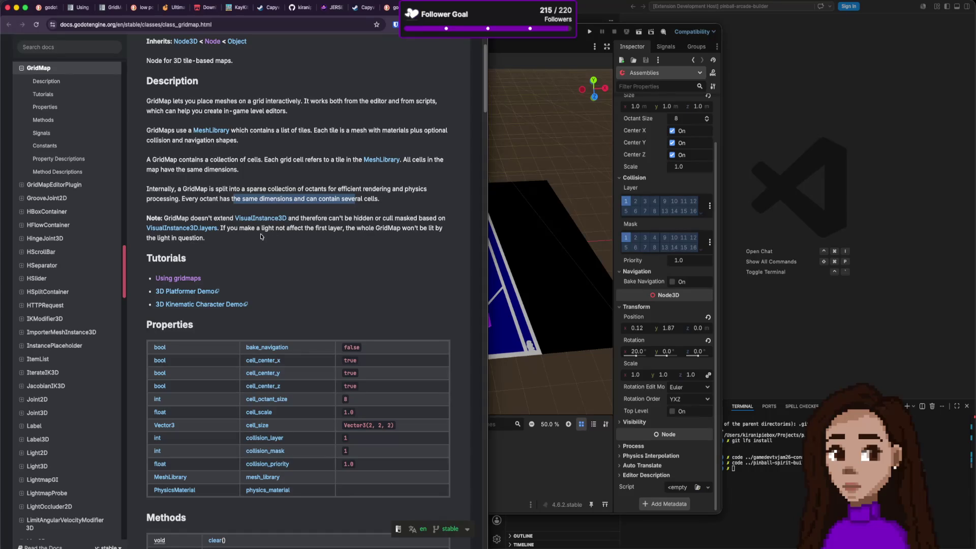
Read down through Signals, Constants and Property Descriptions to mesh_library, then return to Godot.
scroll(277, 235, "down", 2)
scroll(270, 236, "down", 1)
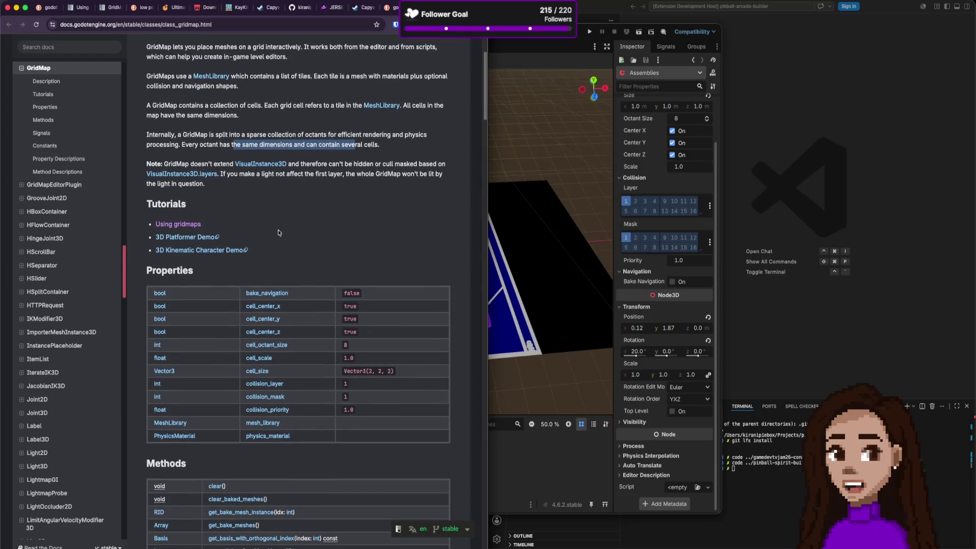
scroll(279, 233, "down", 3)
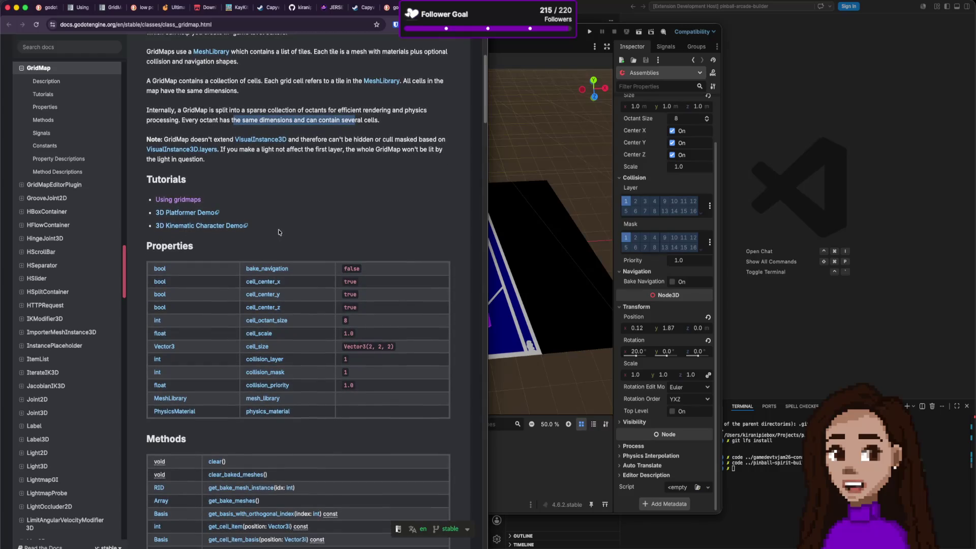
scroll(279, 233, "down", 6)
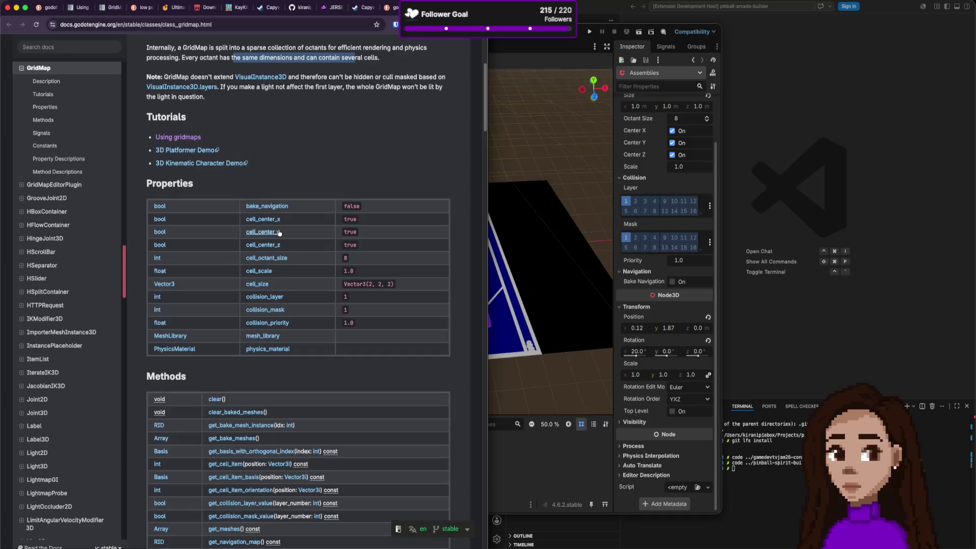
scroll(278, 232, "down", 7)
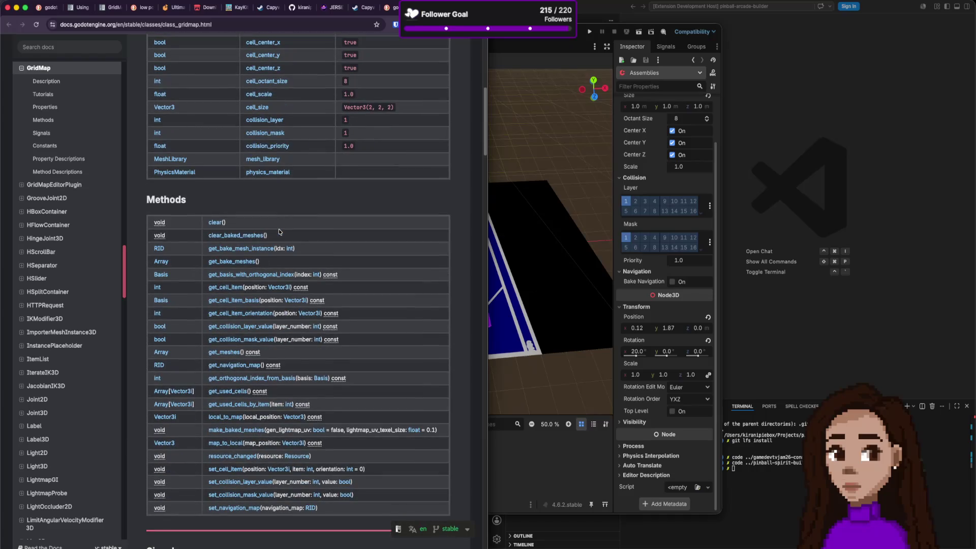
scroll(279, 233, "down", 1)
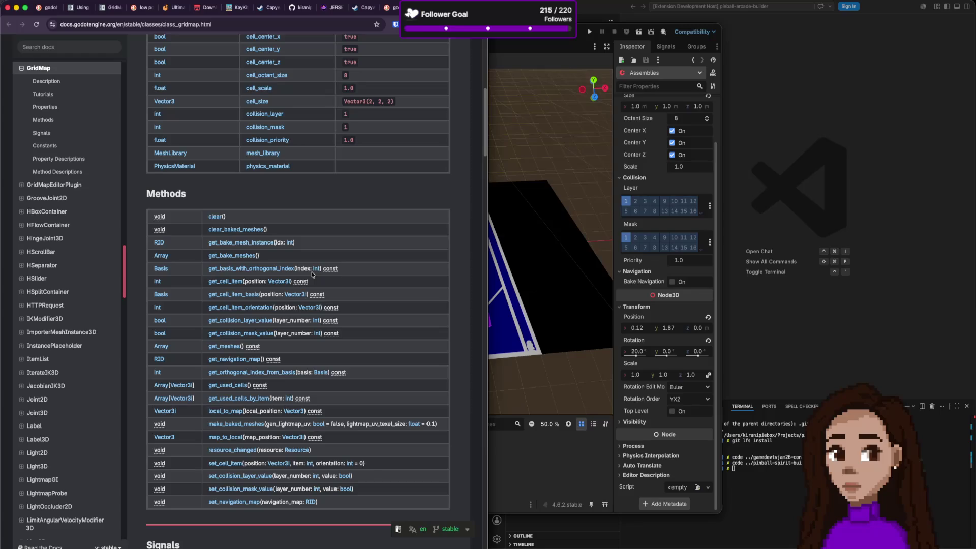
scroll(312, 274, "down", 3)
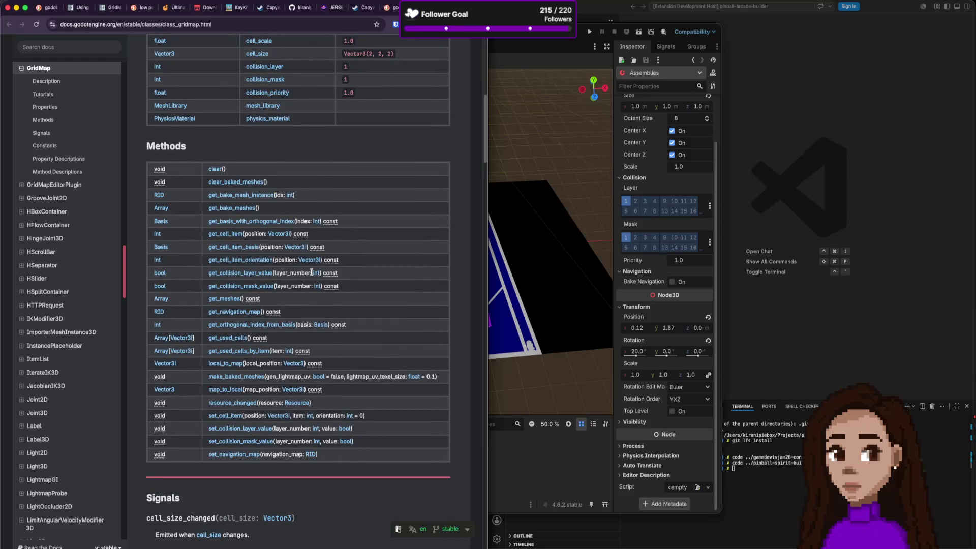
scroll(312, 273, "down", 2)
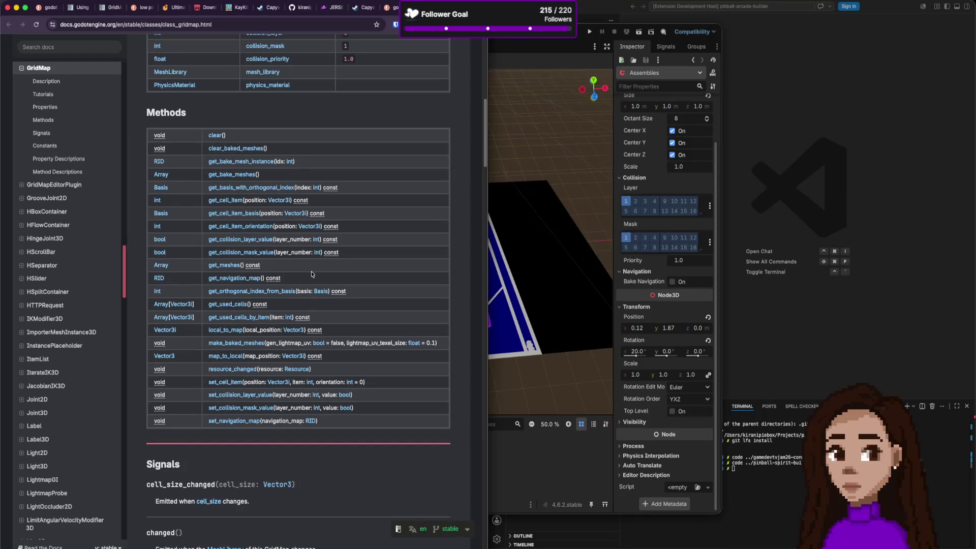
scroll(312, 273, "down", 4)
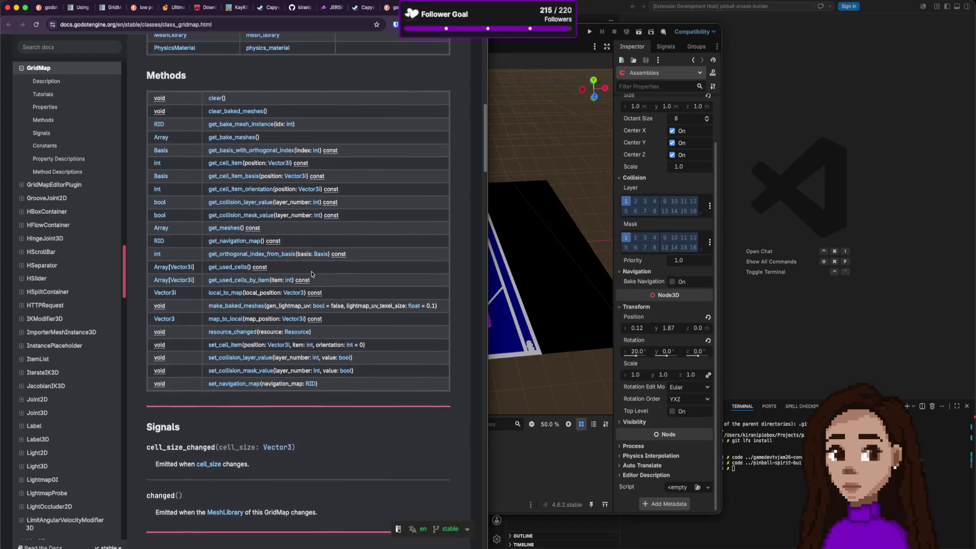
scroll(312, 274, "down", 2)
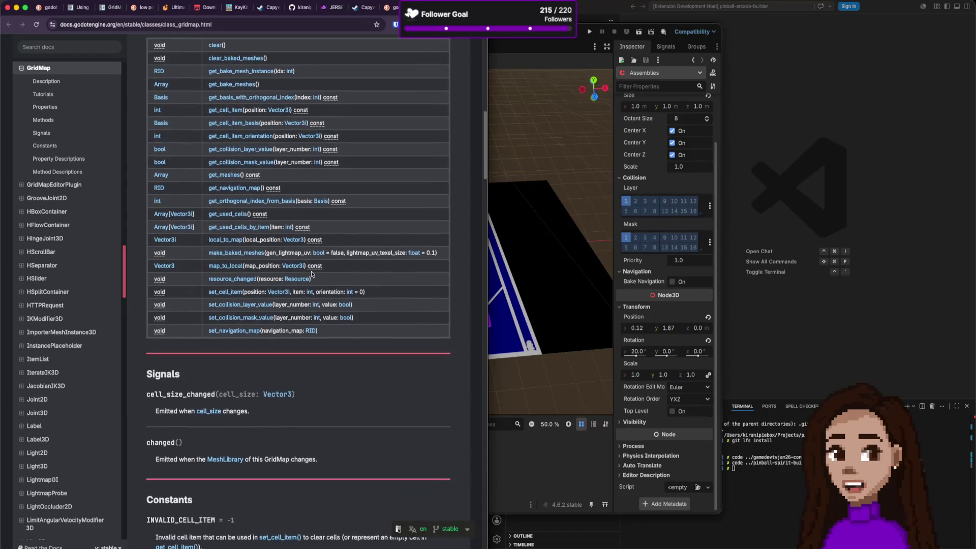
scroll(311, 272, "down", 2)
scroll(311, 272, "down", 3)
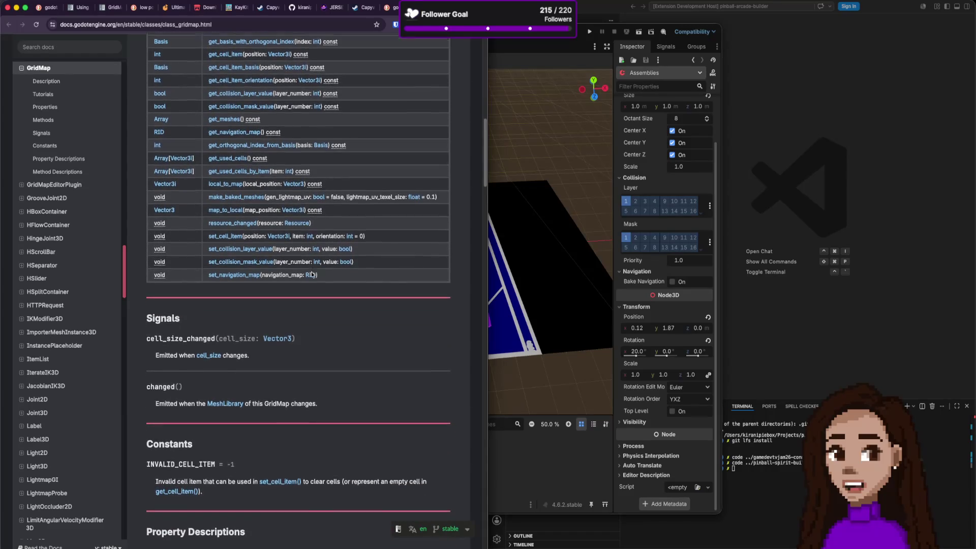
scroll(311, 278, "down", 5)
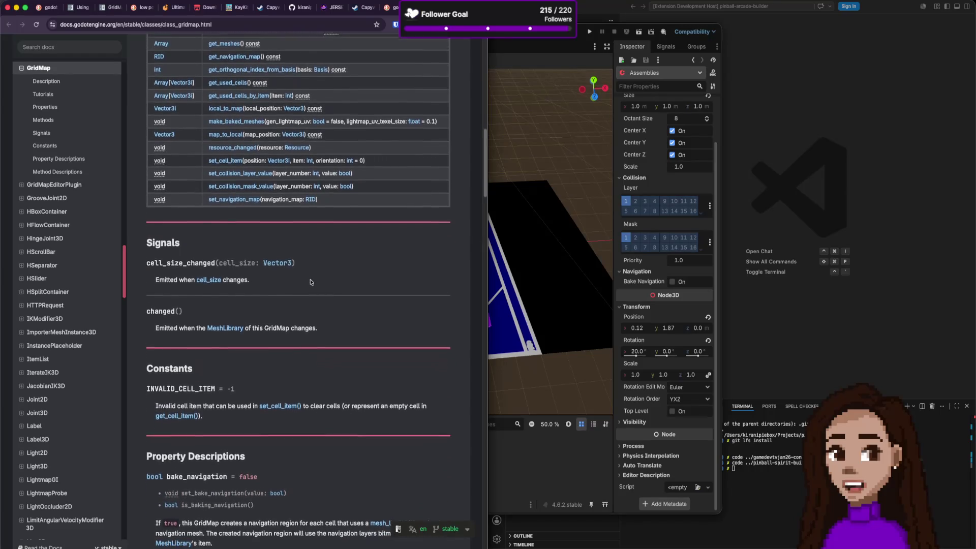
scroll(312, 282, "down", 5)
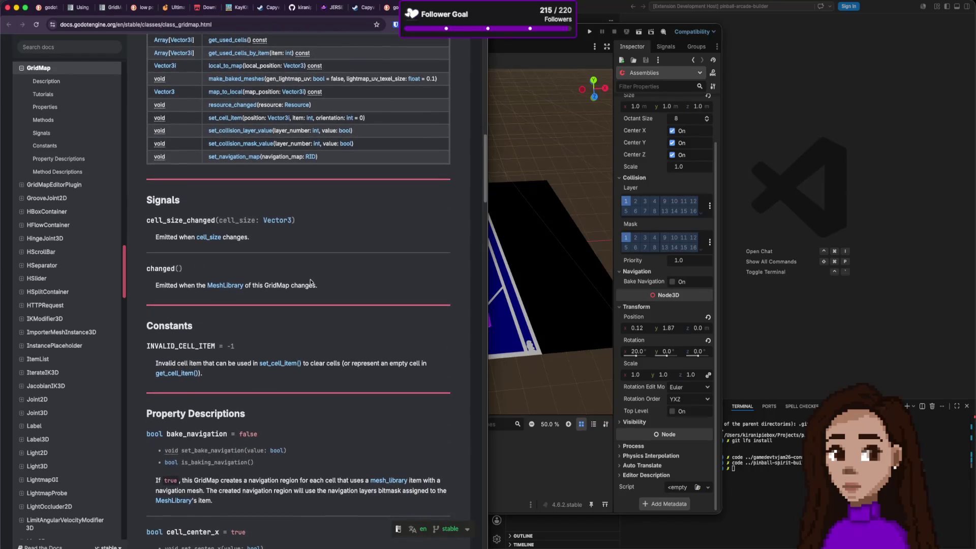
scroll(311, 282, "down", 15)
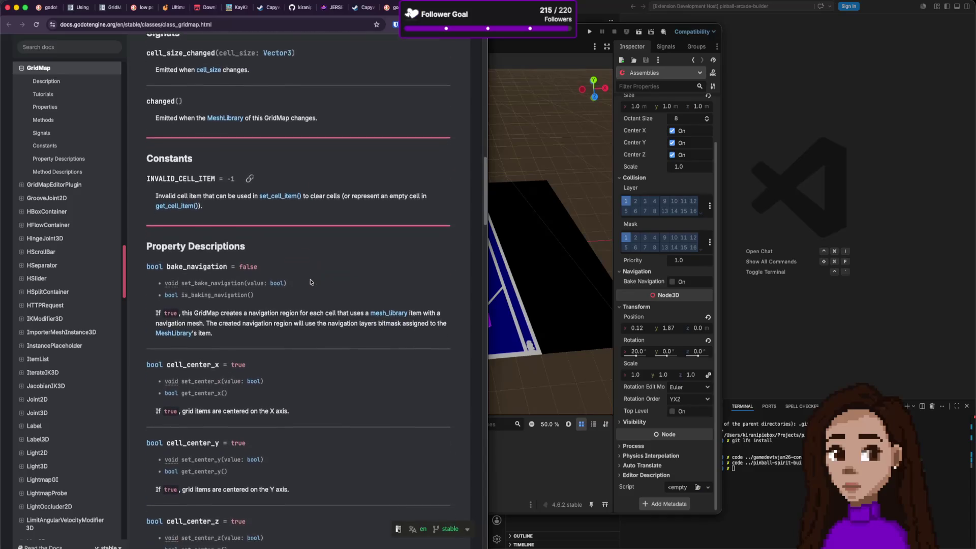
scroll(311, 282, "down", 15)
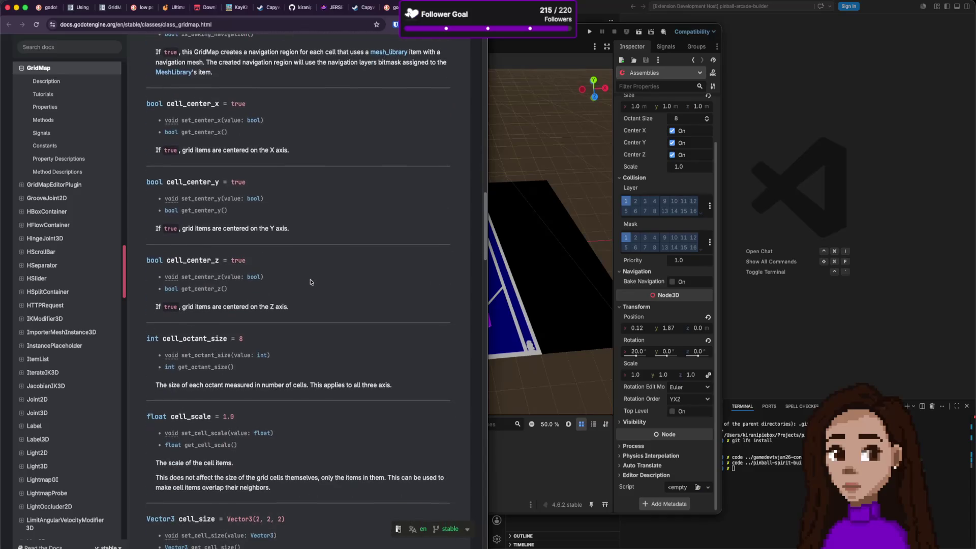
scroll(311, 282, "down", 15)
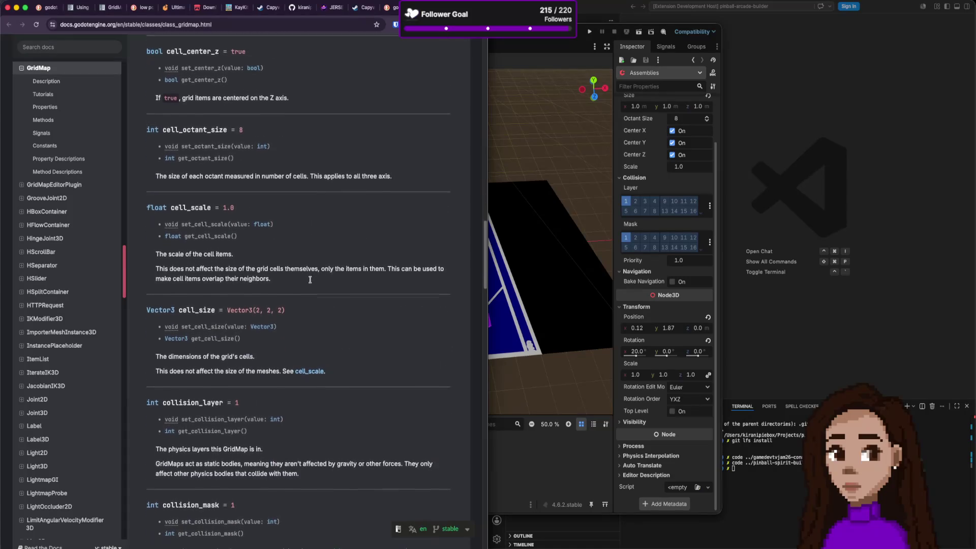
scroll(310, 281, "down", 7)
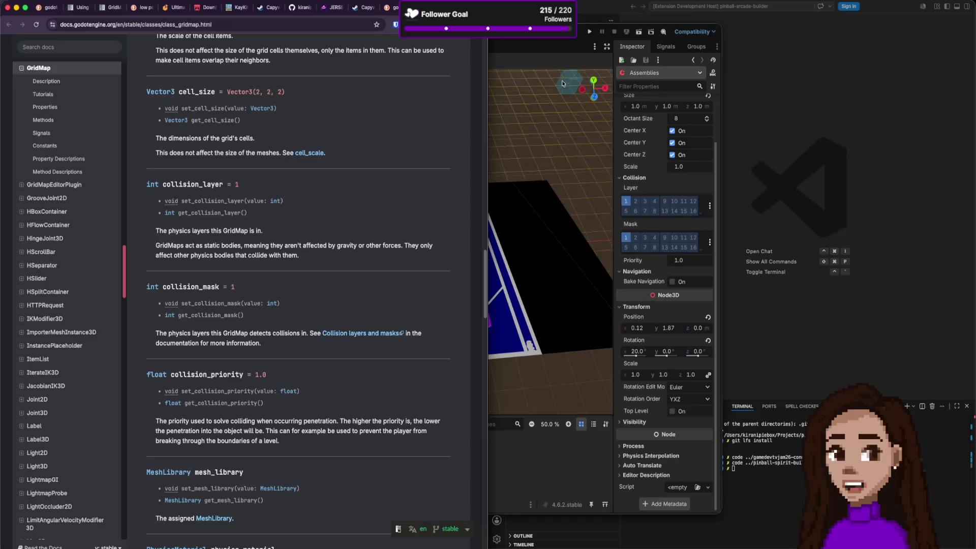
left_click(552, 41)
Glance at the board scene, then go back to the 'godot gridmap tile angle' DuckDuckGo results.
scroll(501, 266, "left", 5)
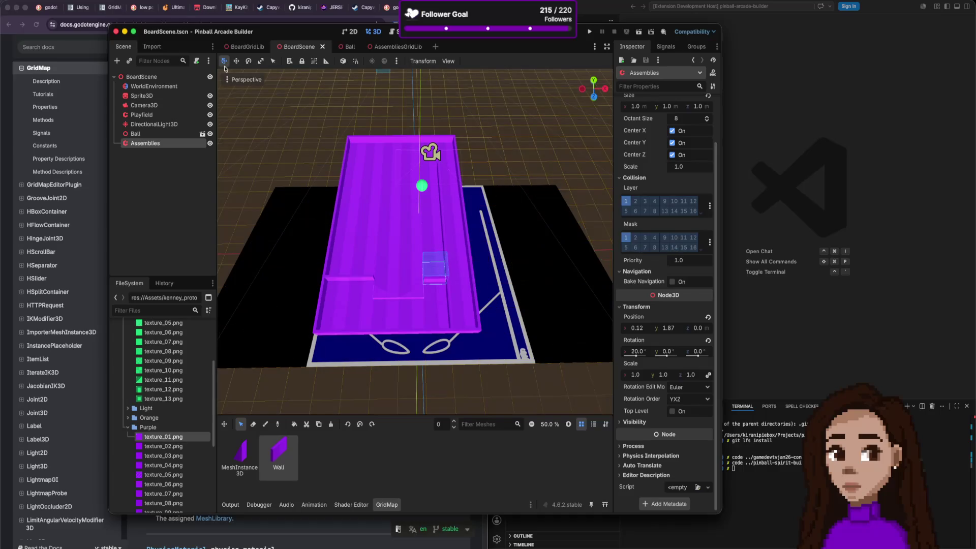
left_click(91, 58)
scroll(241, 149, "up", 3)
key("super+bracketleft")
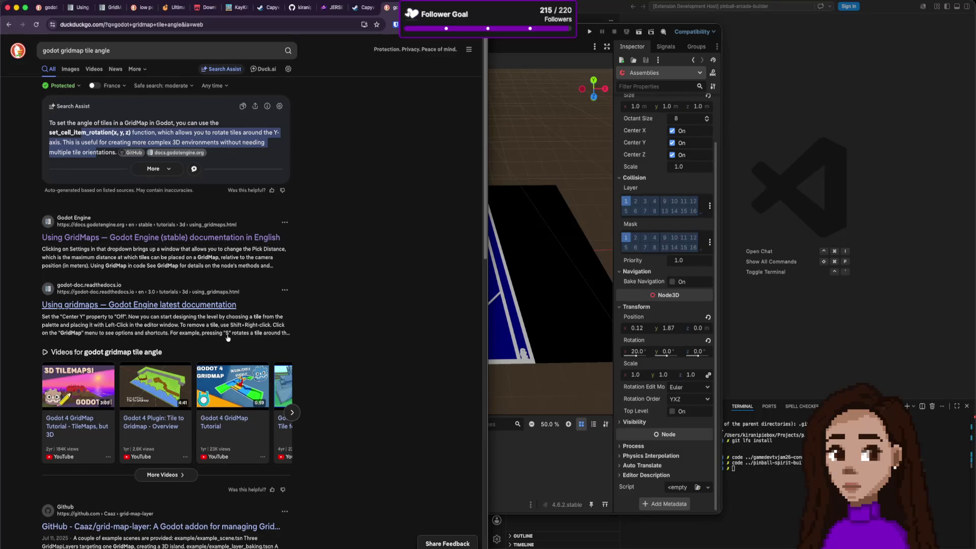
scroll(228, 337, "down", 5)
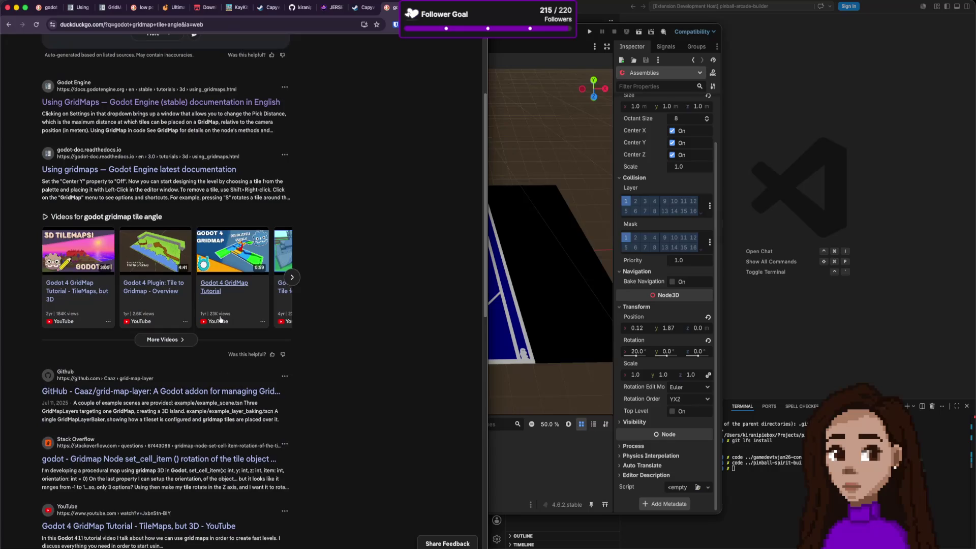
left_click(203, 170)
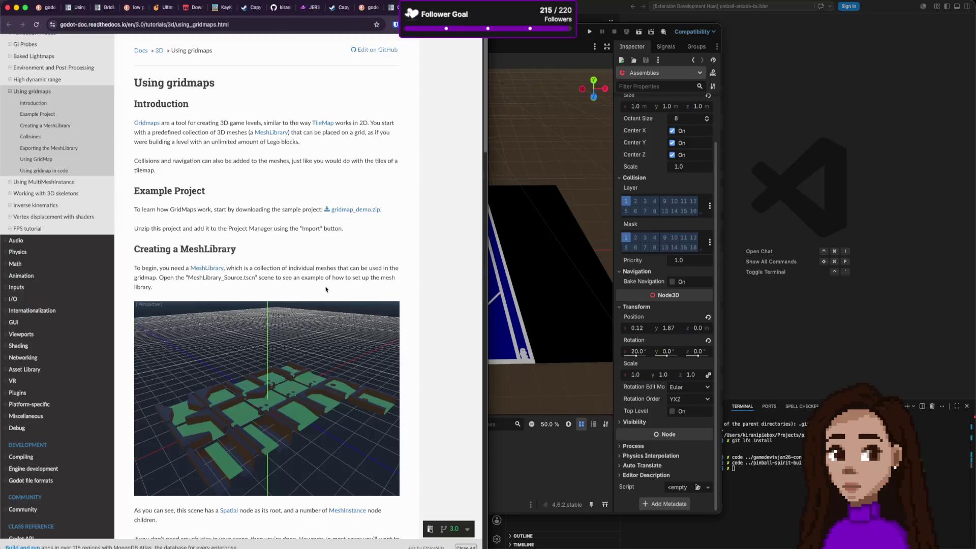
scroll(325, 315, "down", 10)
scroll(328, 317, "down", 20)
scroll(328, 318, "down", 20)
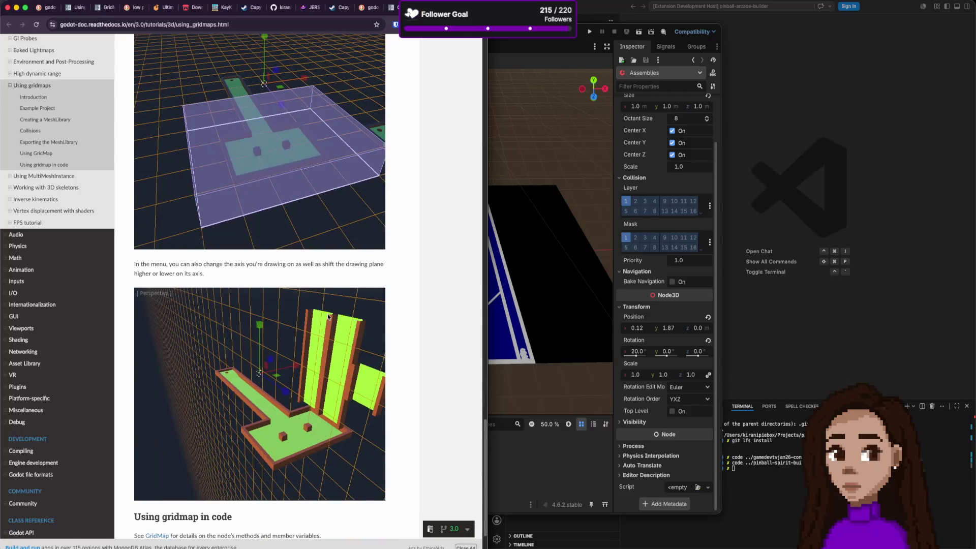
scroll(328, 317, "down", 3)
scroll(328, 317, "up", 10)
left_click(373, 7)
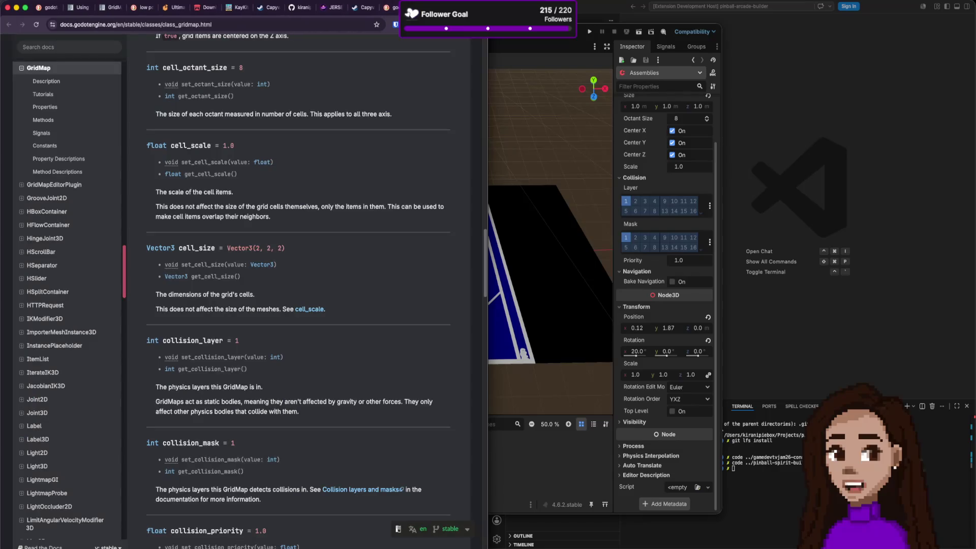
left_click(395, 8)
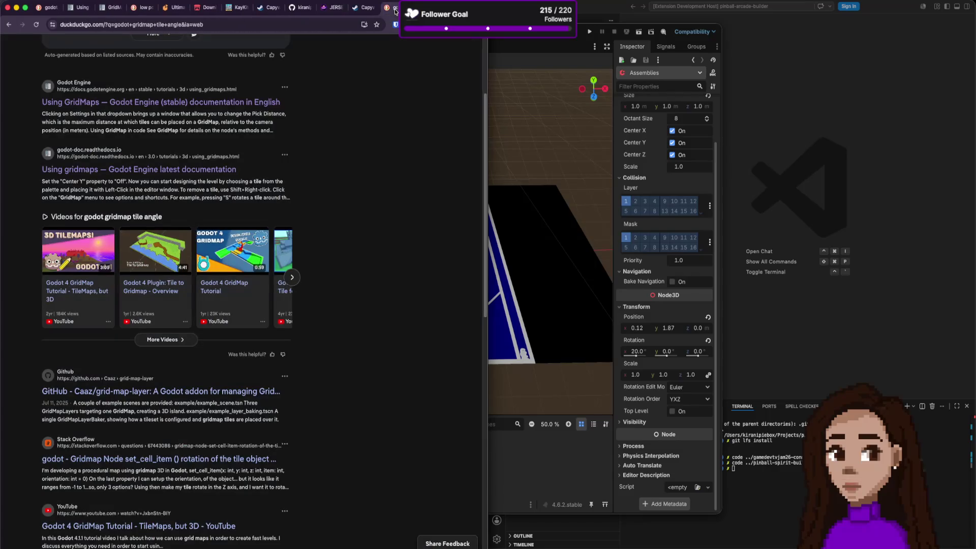
scroll(311, 50, "up", 3)
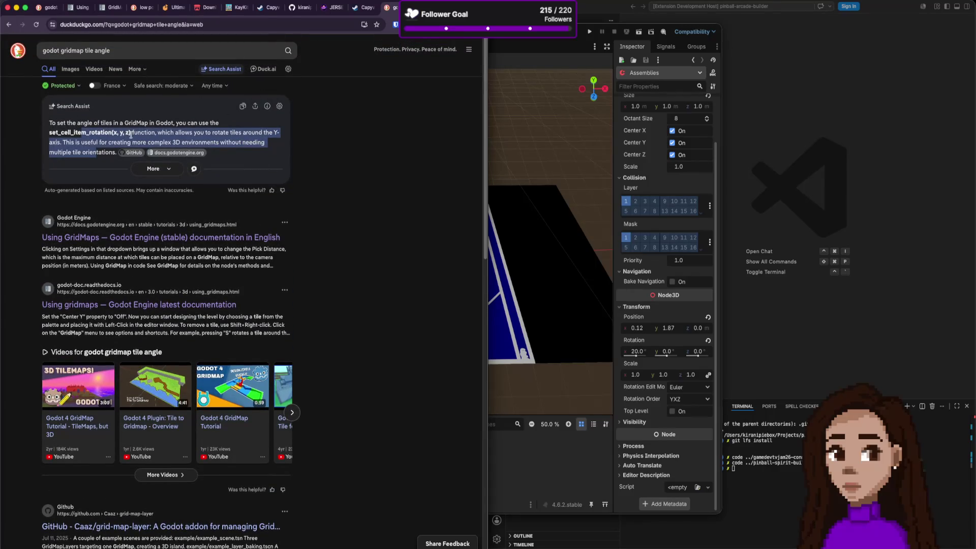
left_click(132, 153)
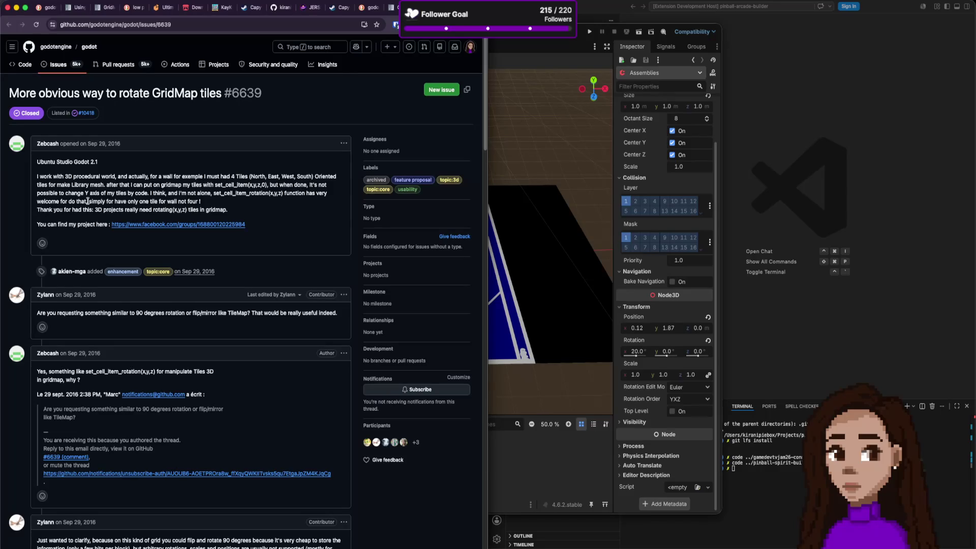
Highlight the GitHub issue passage about rotating tiles by code and read on.
mouse_move(103, 192)
left_mouse_down()
mouse_move(243, 197)
mouse_move(186, 209)
left_mouse_up()
left_click(117, 209)
scroll(196, 228, "down", 1)
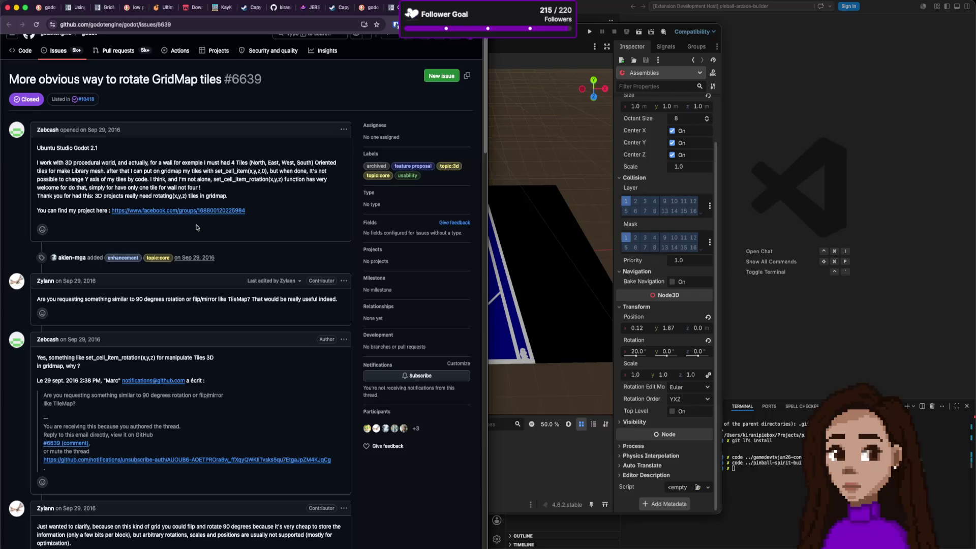
scroll(178, 206, "down", 5)
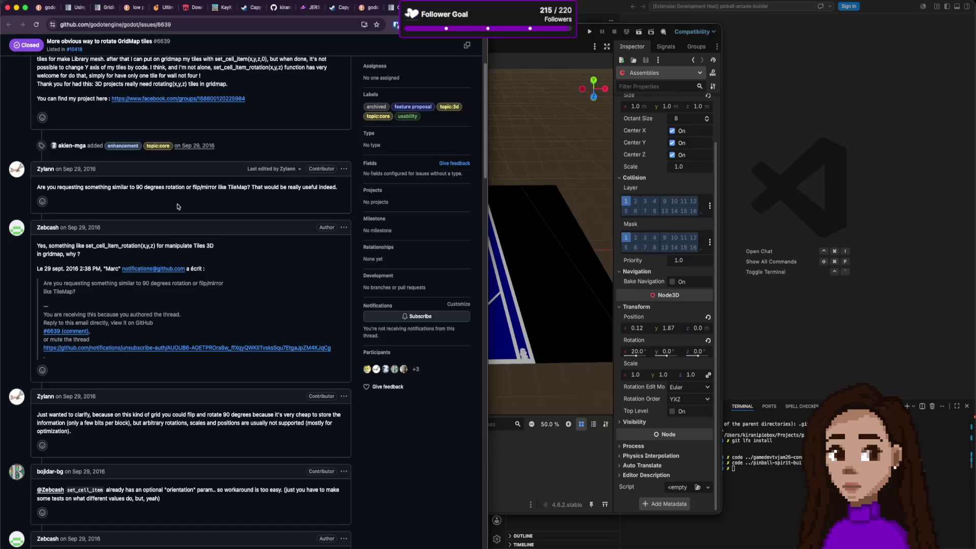
scroll(178, 206, "down", 6)
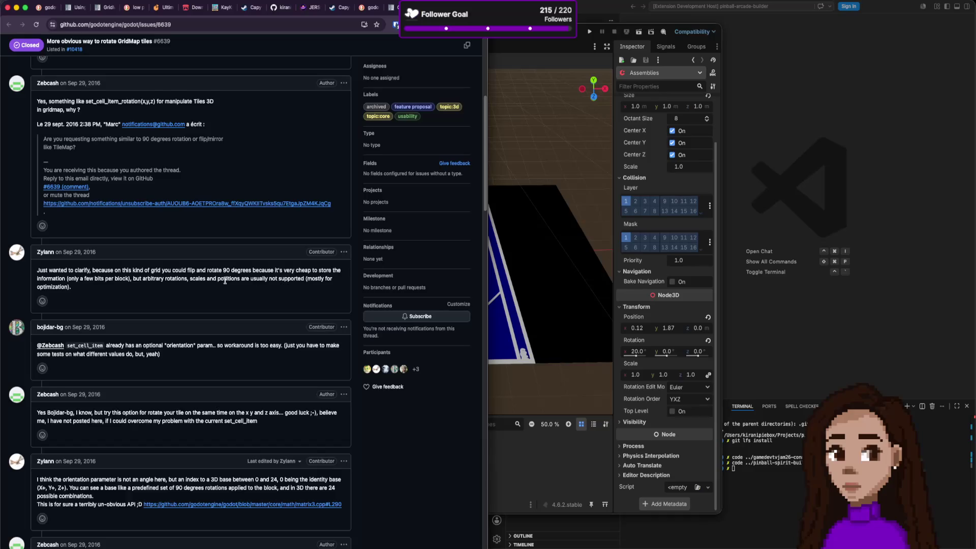
scroll(225, 280, "down", 4)
Scroll through the thread to the chart of 24 tile orientations, then return to Godot.
scroll(226, 282, "down", 6)
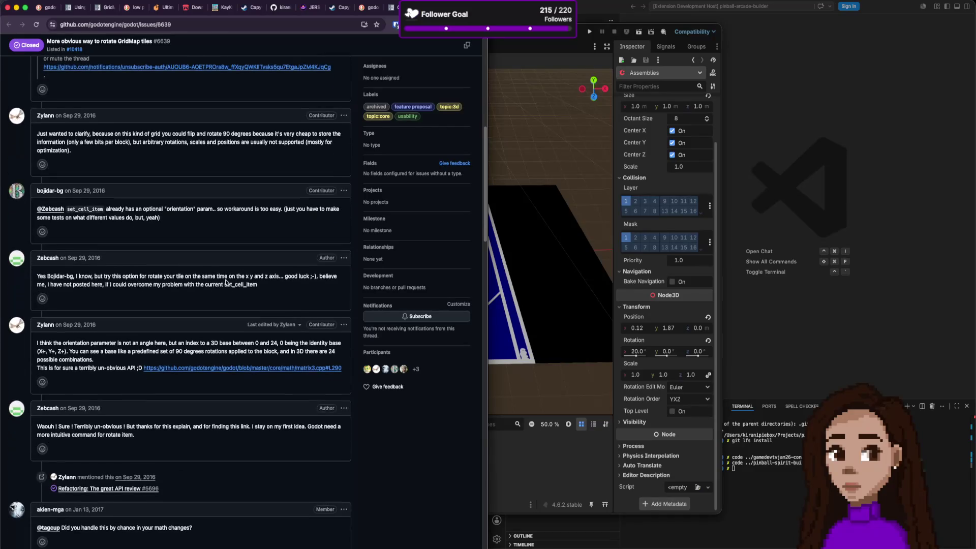
scroll(226, 282, "down", 19)
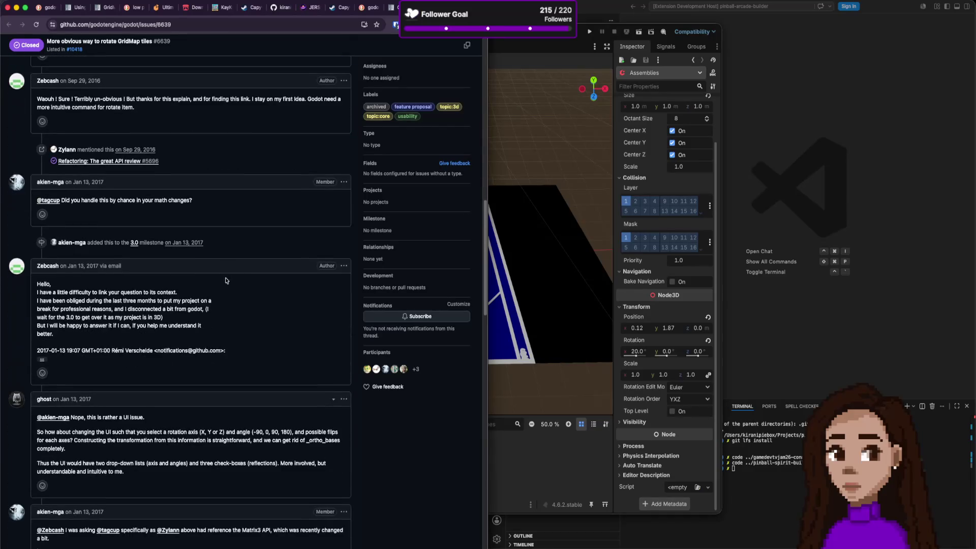
scroll(226, 280, "down", 9)
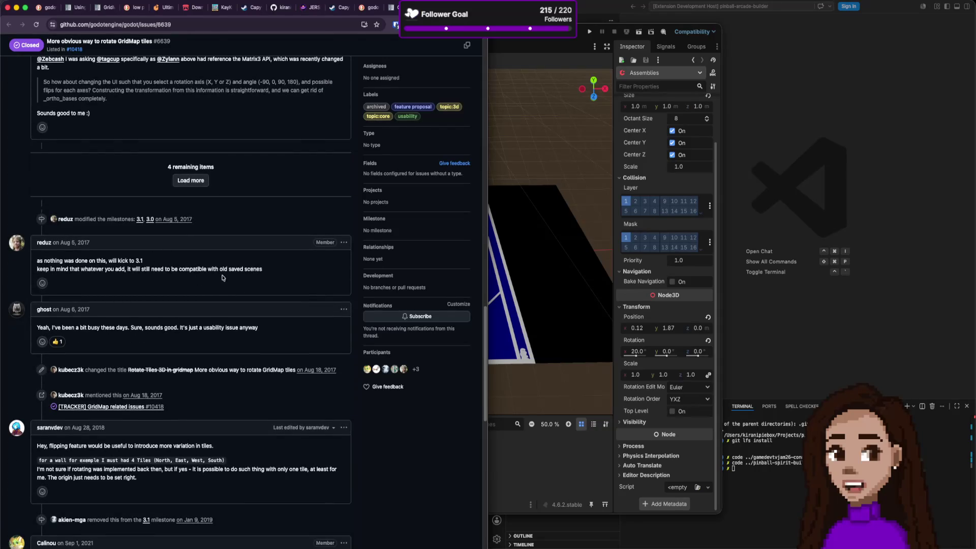
scroll(222, 277, "down", 3)
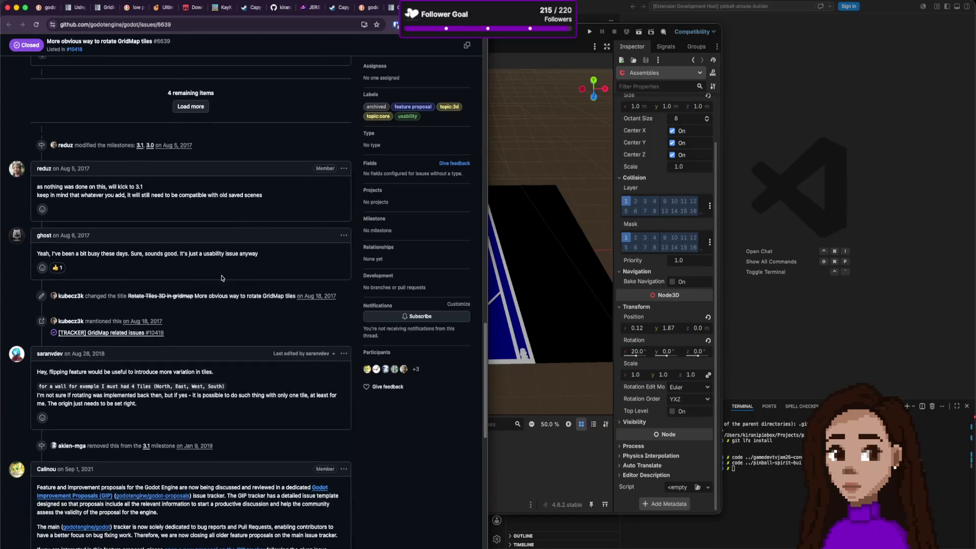
scroll(221, 279, "down", 4)
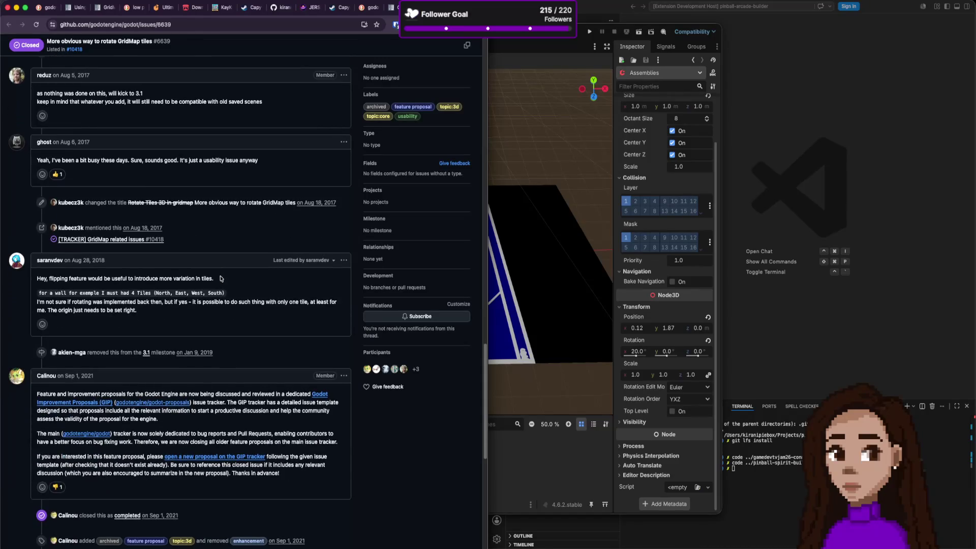
scroll(245, 346, "down", 10)
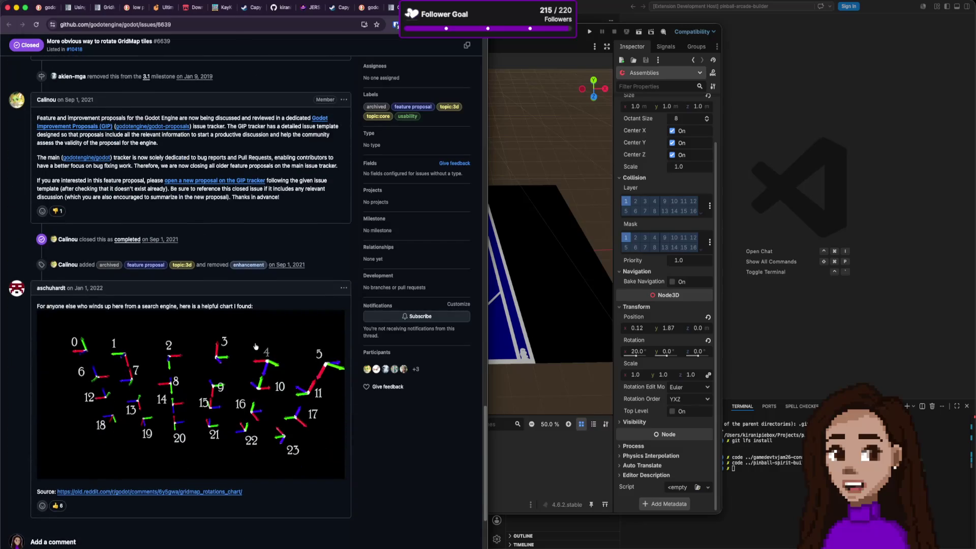
scroll(252, 344, "down", 3)
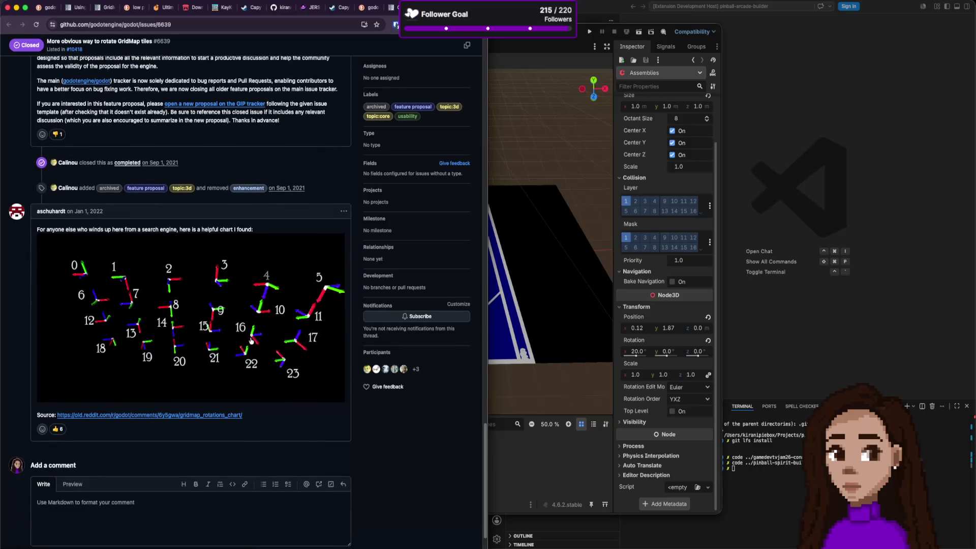
scroll(248, 414, "up", 5)
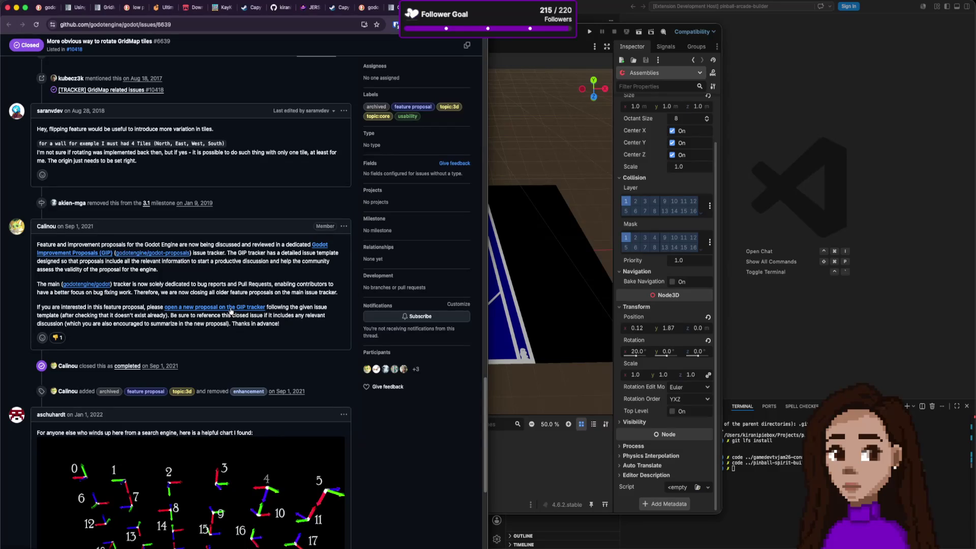
scroll(213, 243, "up", 2)
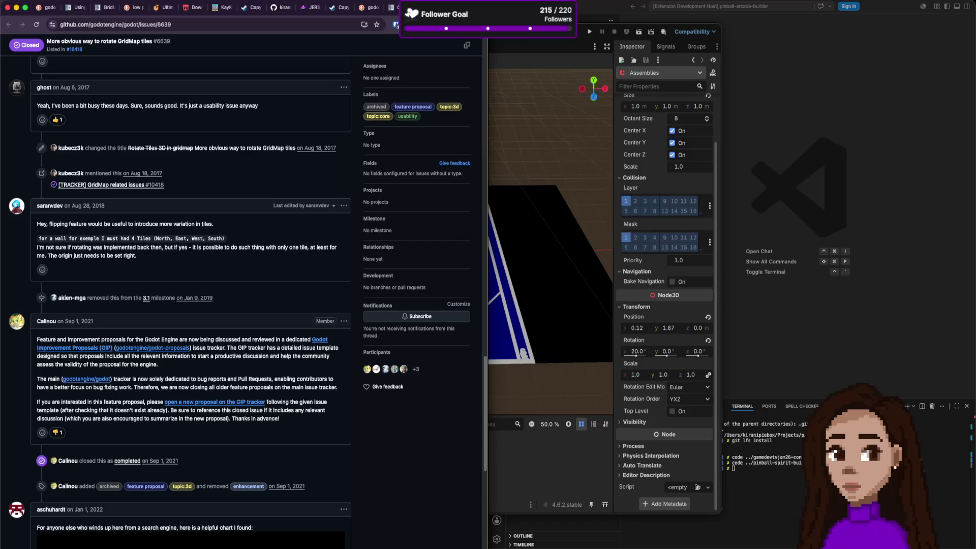
left_click(509, 285)
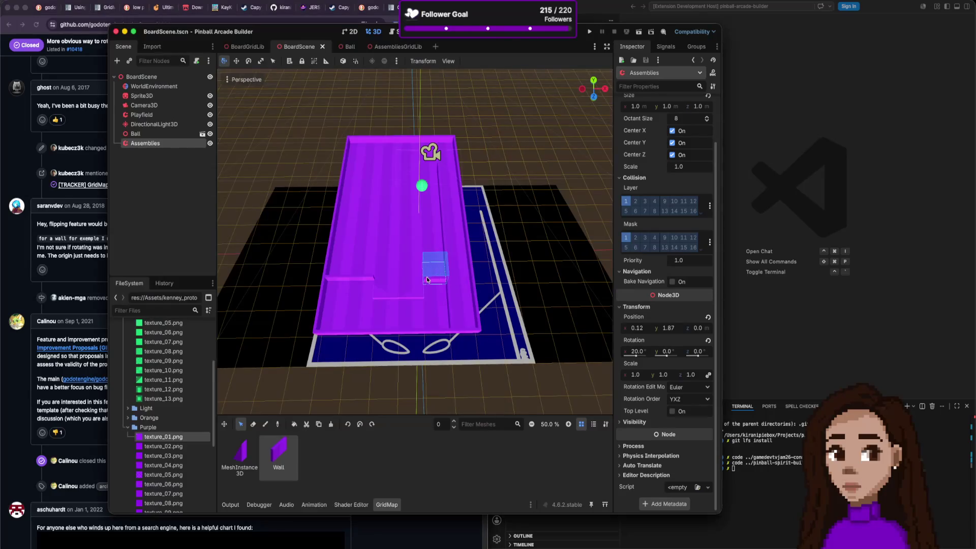
scroll(429, 280, "down", 5)
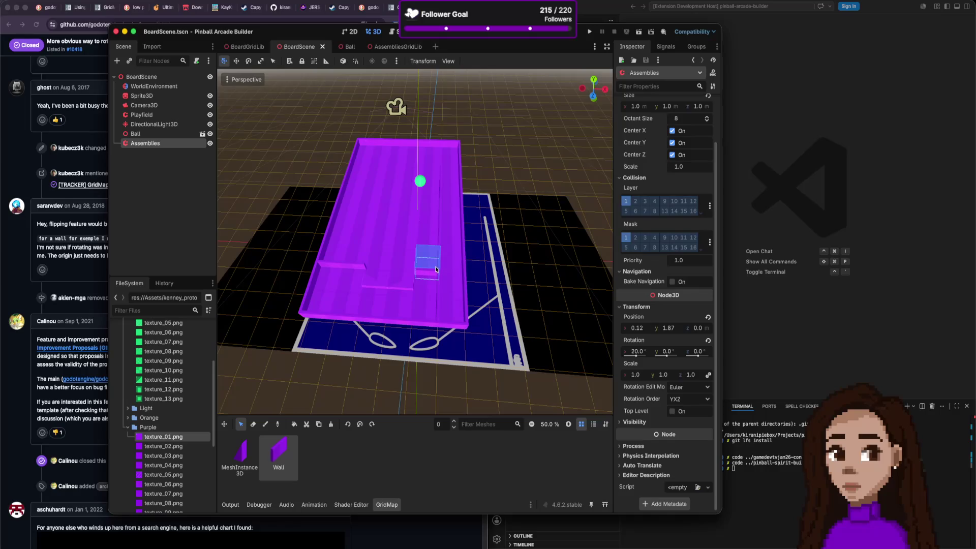
scroll(456, 251, "down", 5)
scroll(457, 251, "up", 5)
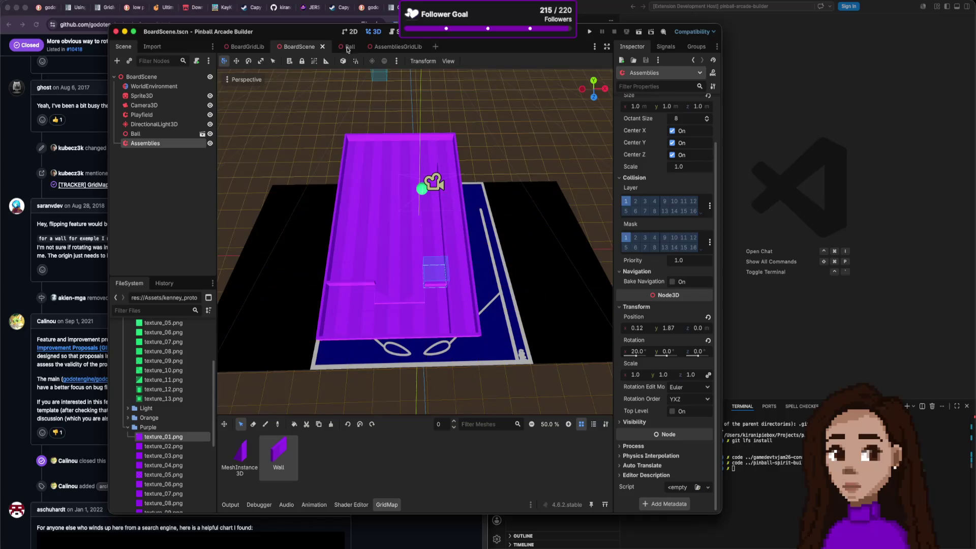
left_click(384, 46)
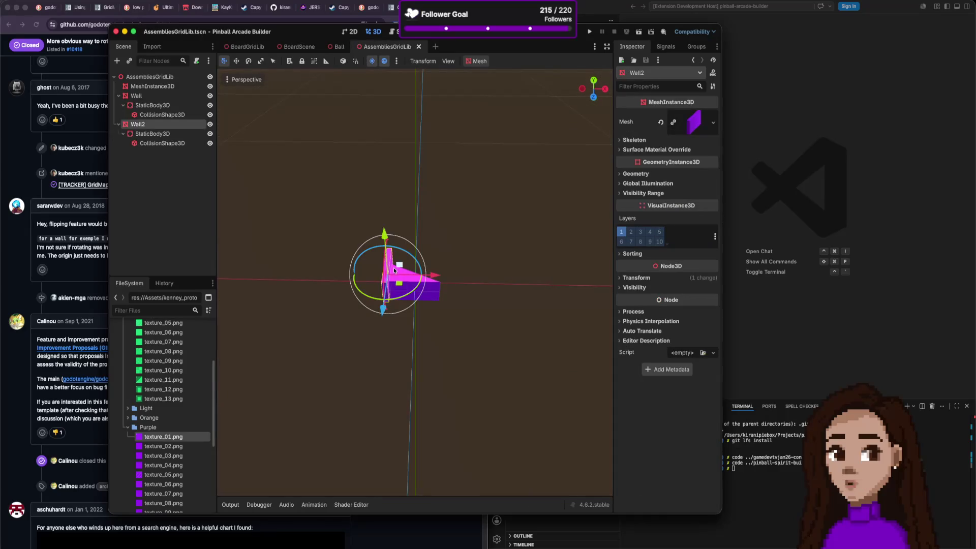
Rename Wall2 to WallInclined and tilt it 45 degrees with the rotation gizmo.
double_click(151, 125)
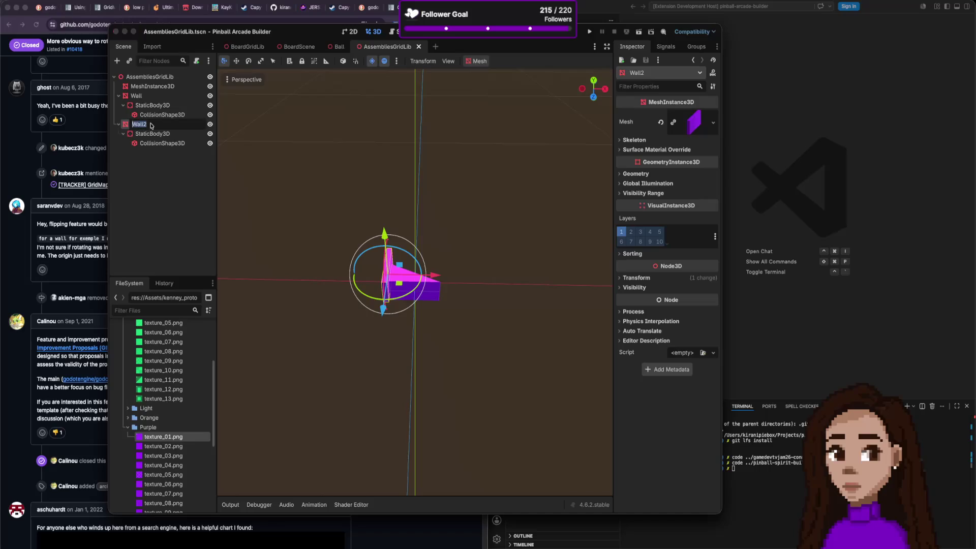
key("Return")
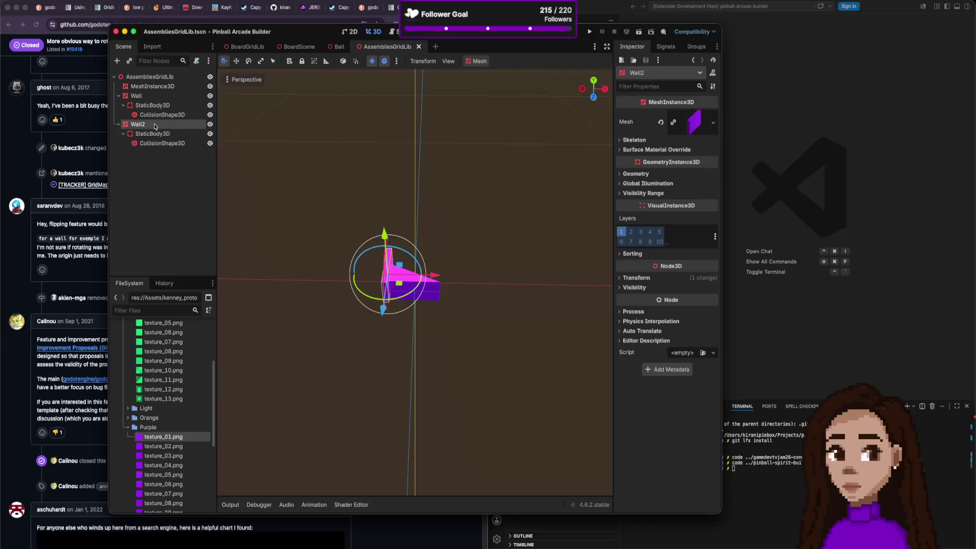
double_click(155, 125)
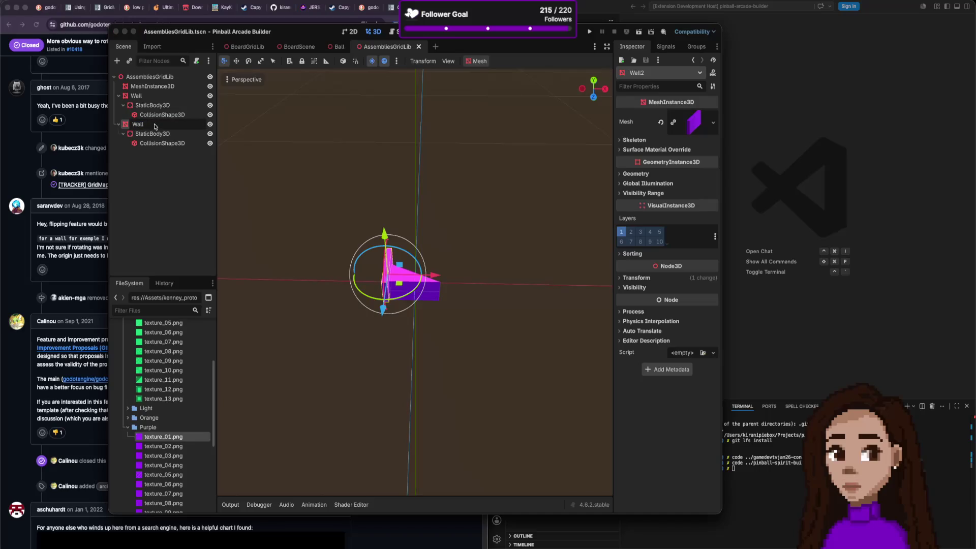
type("1")
type("d")
key("Return")
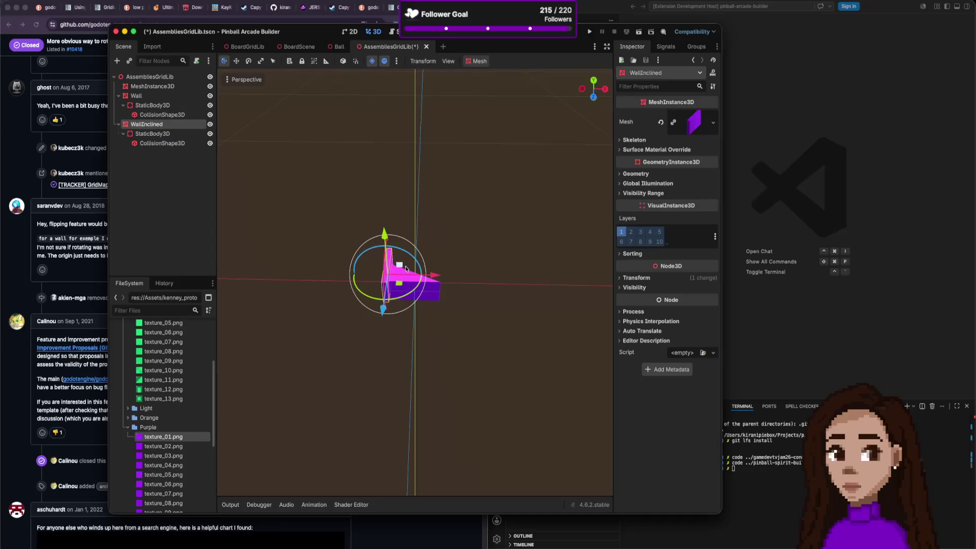
left_click_drag(405, 298, 430, 281)
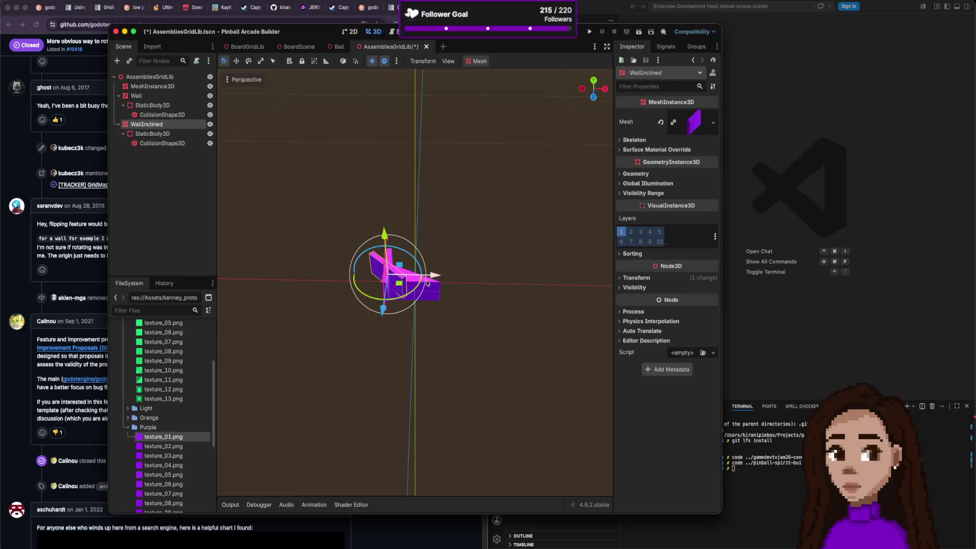
scroll(416, 261, "down", 3)
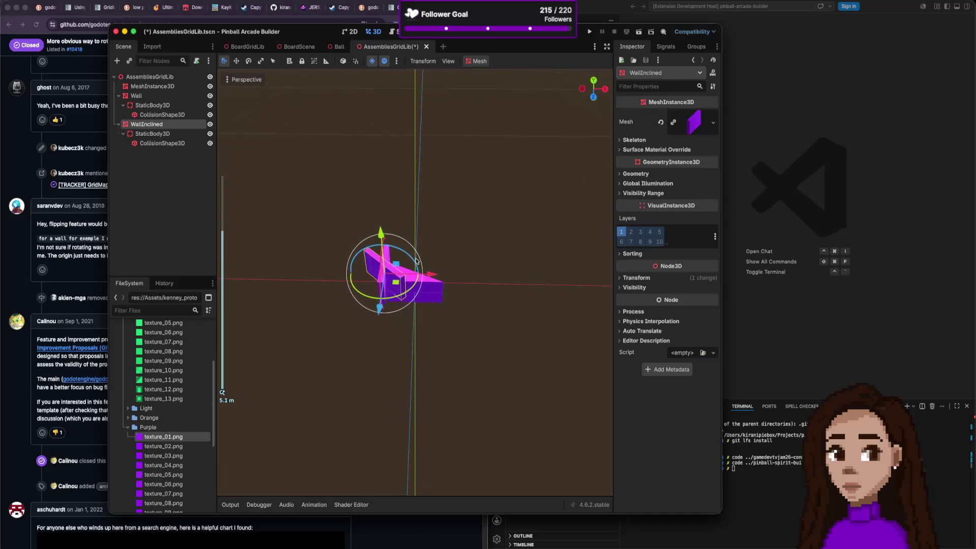
Bring a Base block into AssembliesGridLib and slide it right along the X axis.
left_click(248, 47)
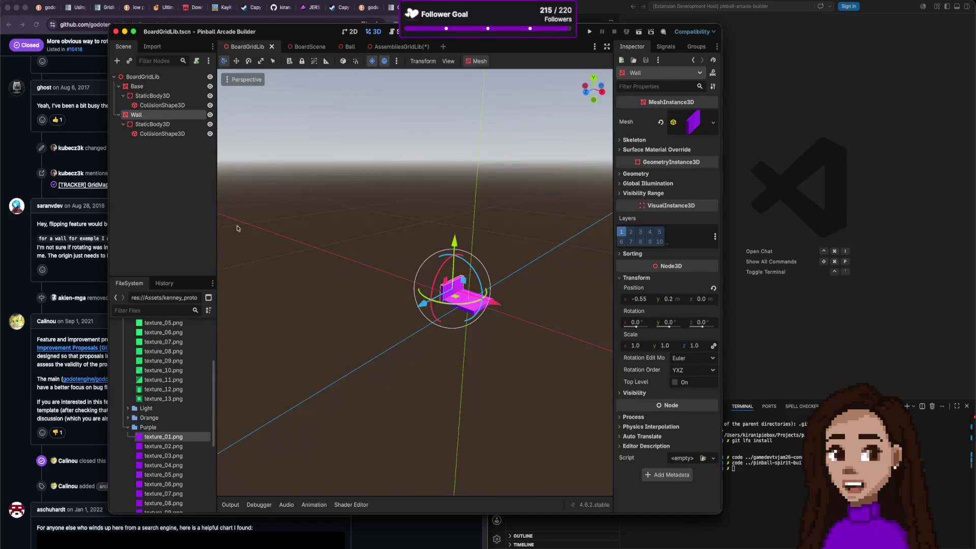
left_click_drag(470, 305, 471, 315)
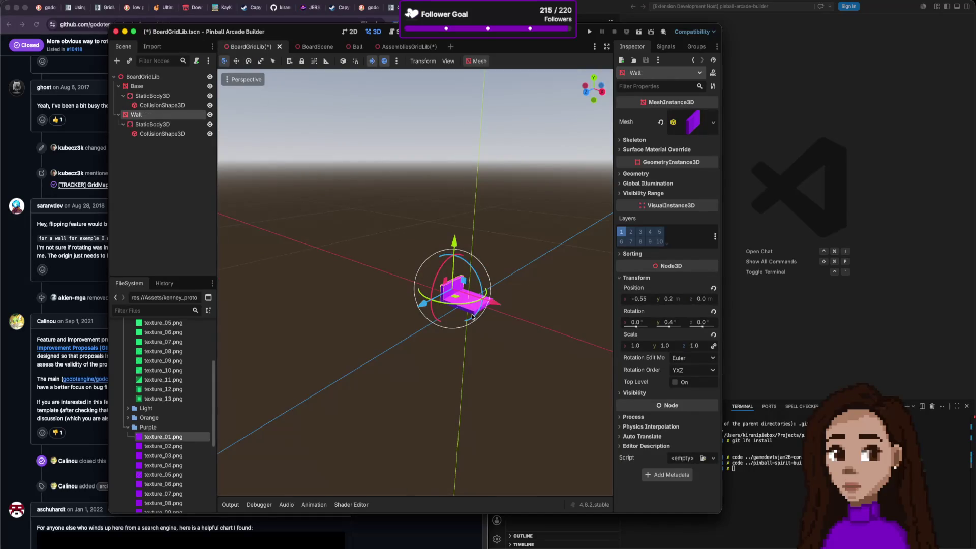
left_click(407, 48)
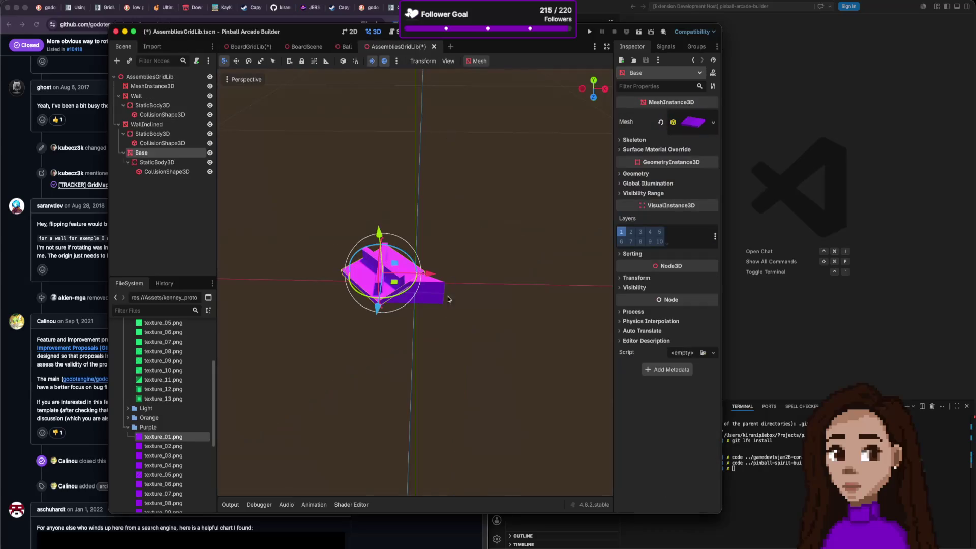
scroll(420, 304, "down", 2)
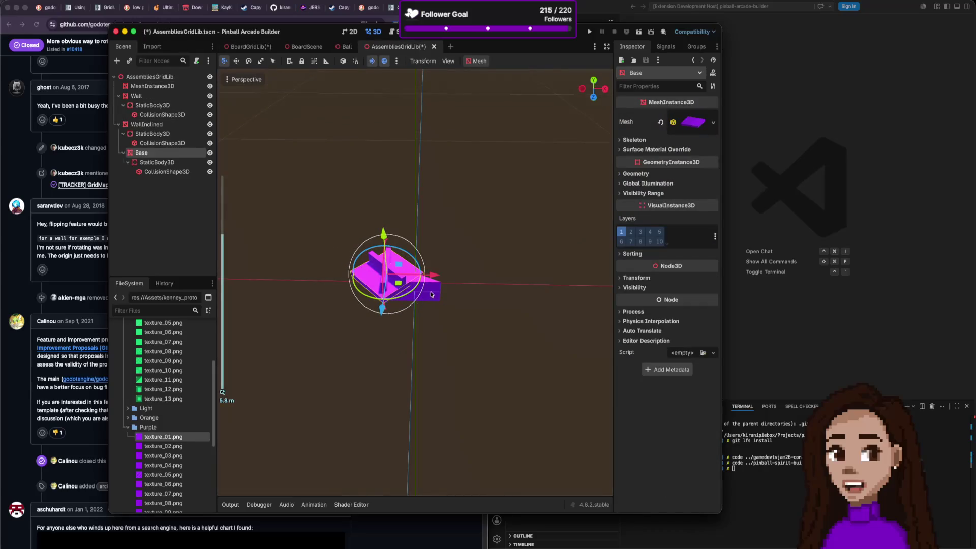
key("Delete")
scroll(460, 284, "up", 3)
left_click_drag(460, 284, 566, 279)
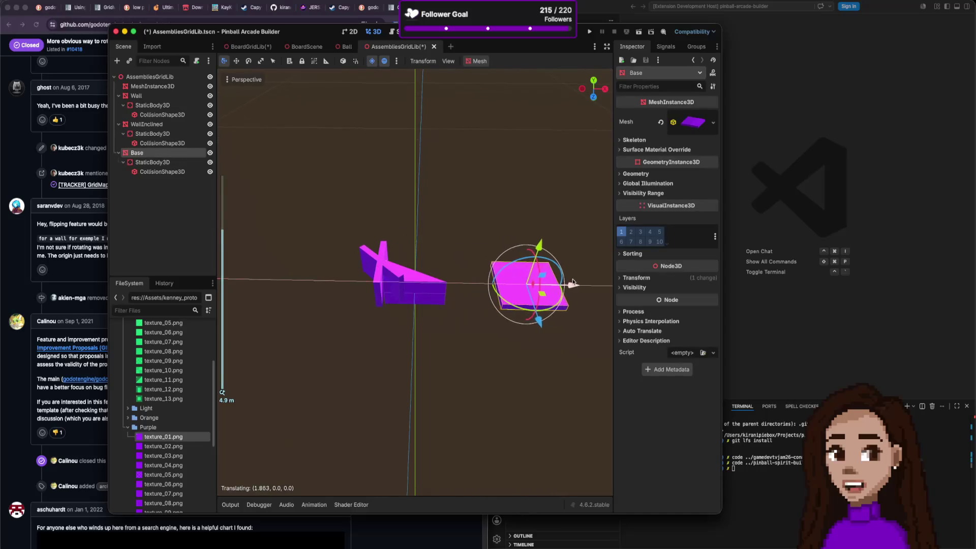
Move the WallInclined piece itself over the Base block.
left_click(394, 272)
left_click_drag(432, 274, 548, 274)
key("super+z")
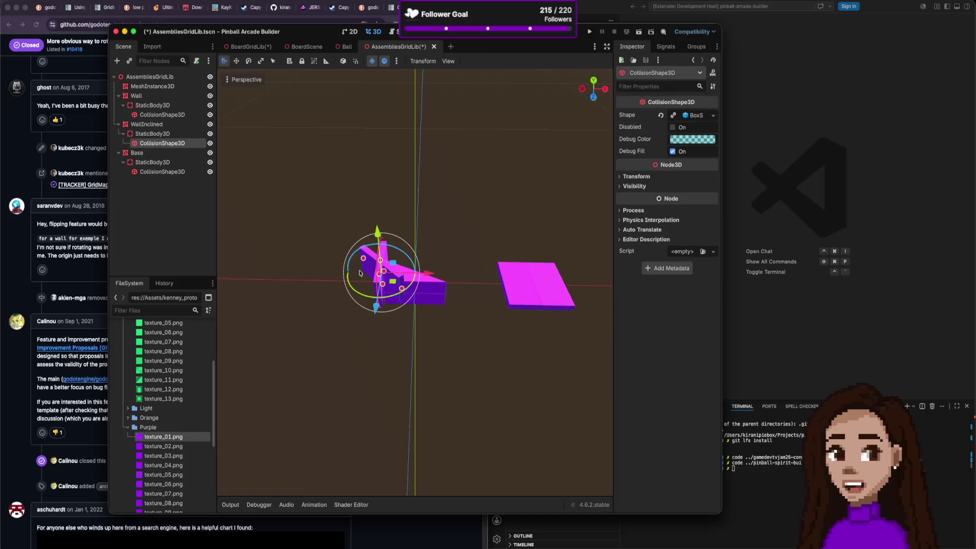
left_click(147, 124)
left_click_drag(428, 264, 586, 275)
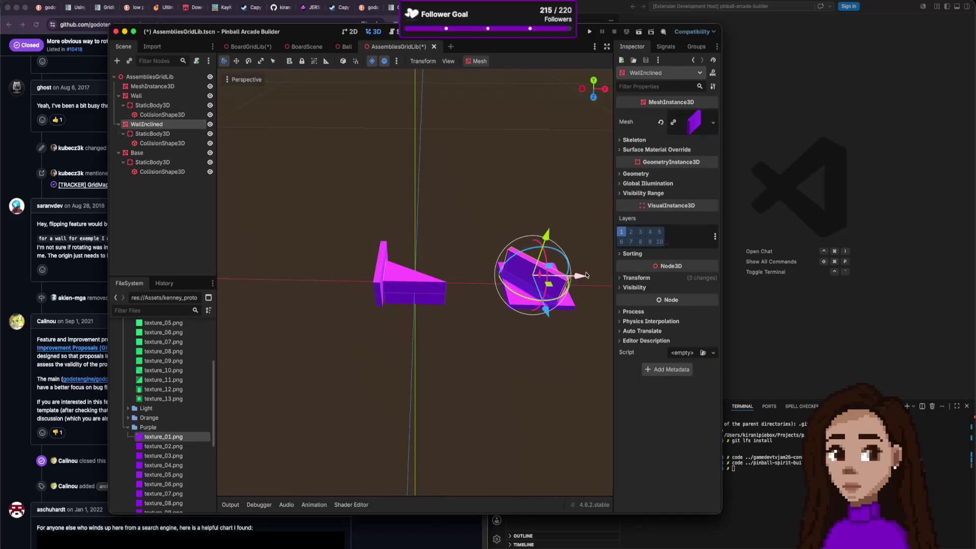
scroll(586, 275, "down", 10)
scroll(524, 281, "down", 3)
scroll(525, 340, "down", 5)
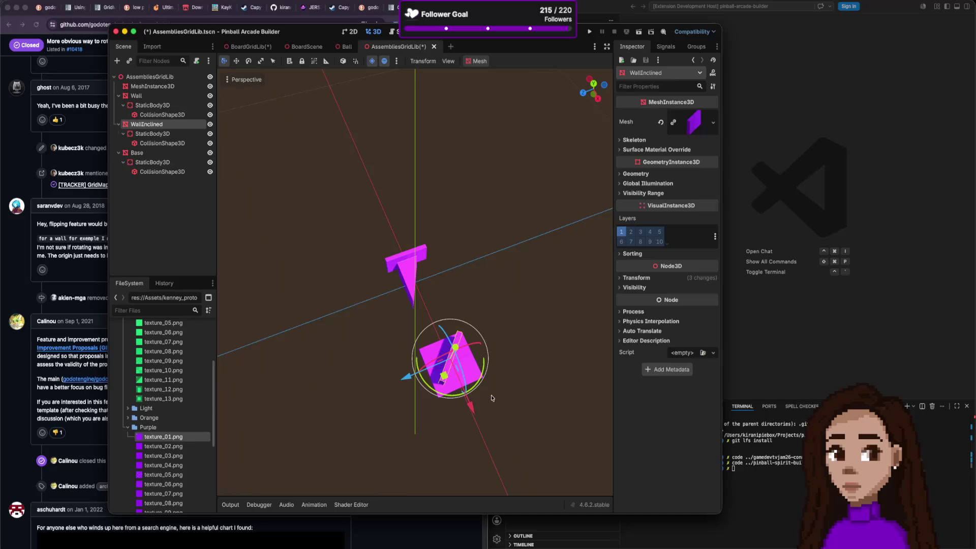
scroll(491, 398, "up", 2)
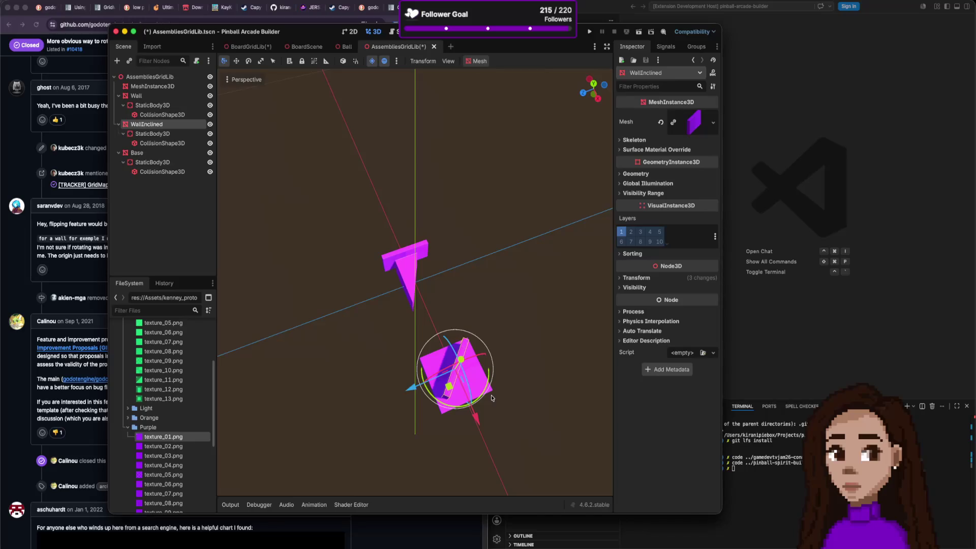
scroll(491, 398, "down", 3)
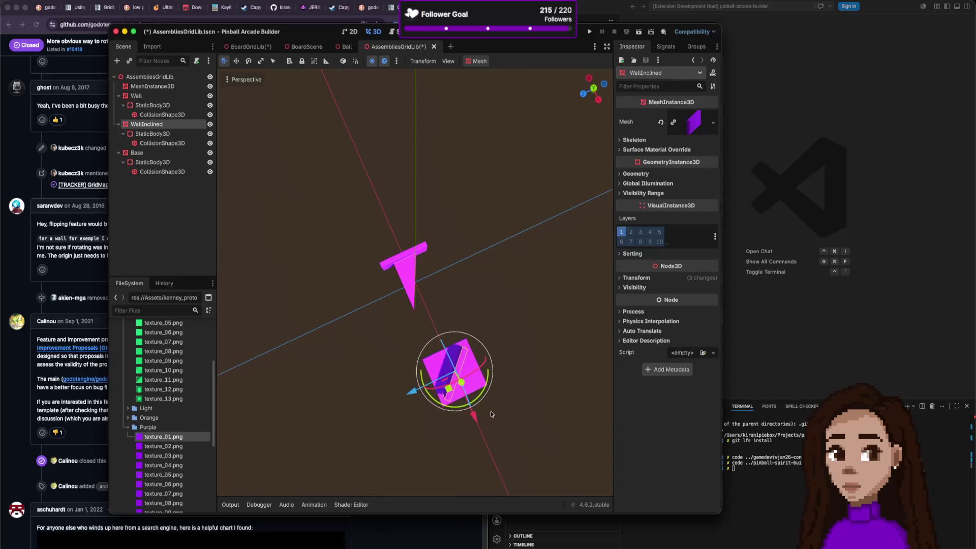
scroll(516, 360, "down", 5)
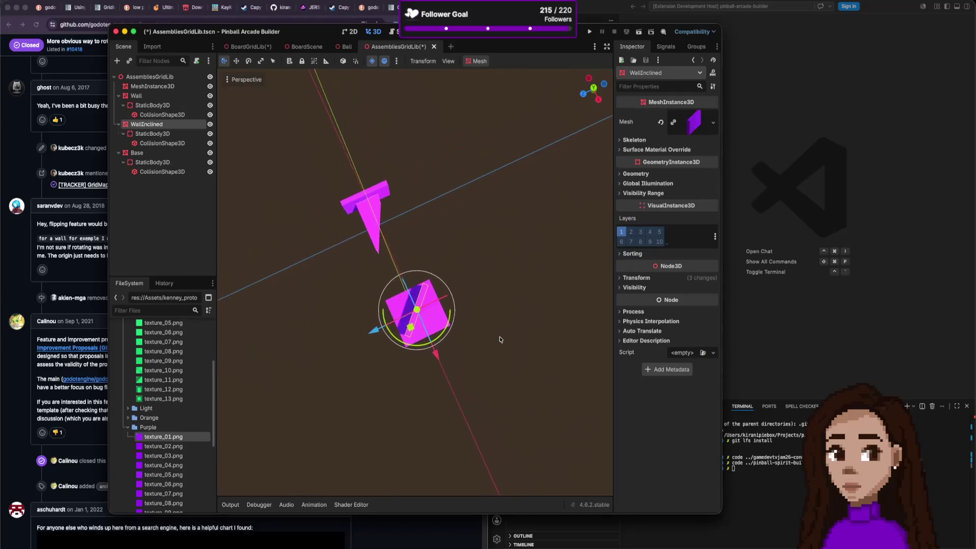
Switch to Top Orthogonal view and nudge WallInclined slightly along X.
left_click(593, 88)
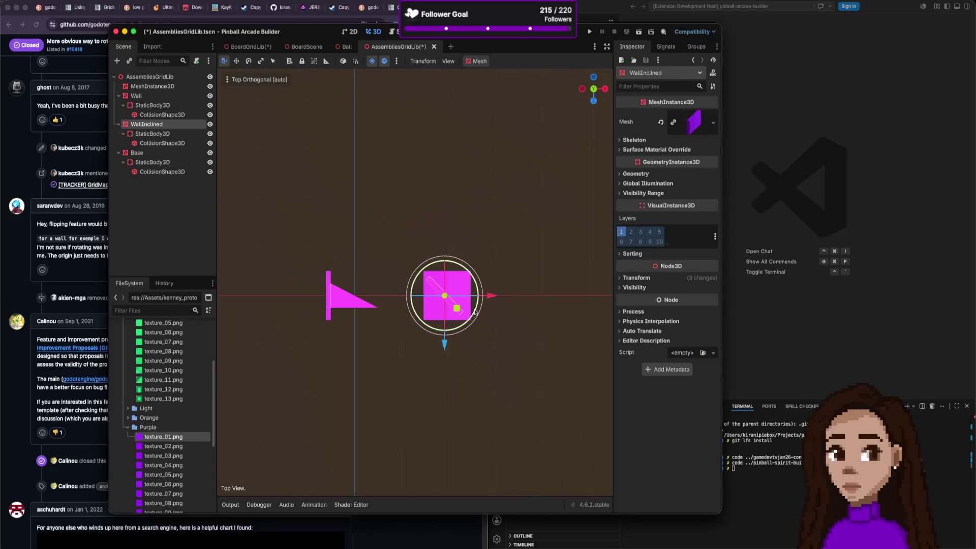
scroll(446, 329, "up", 1)
scroll(446, 330, "up", 8)
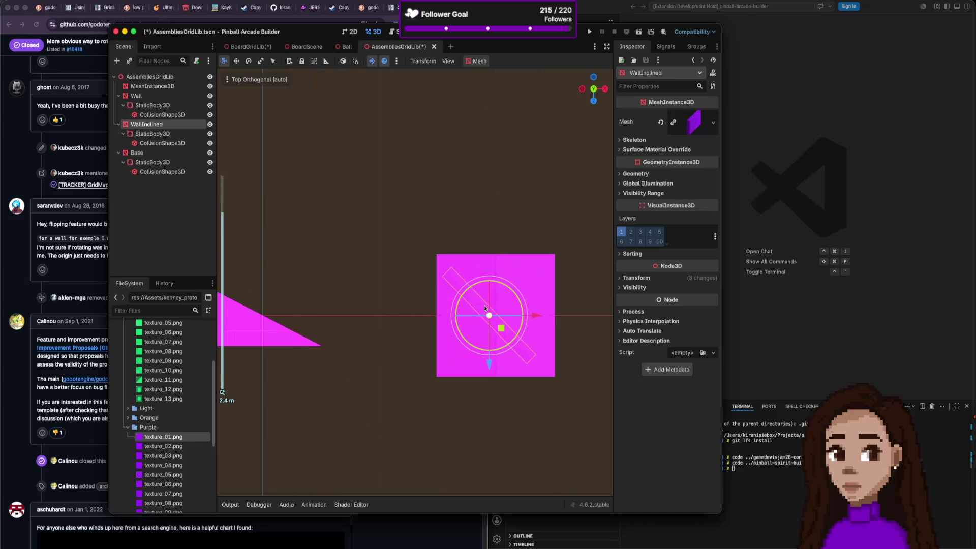
left_click_drag(535, 316, 541, 316)
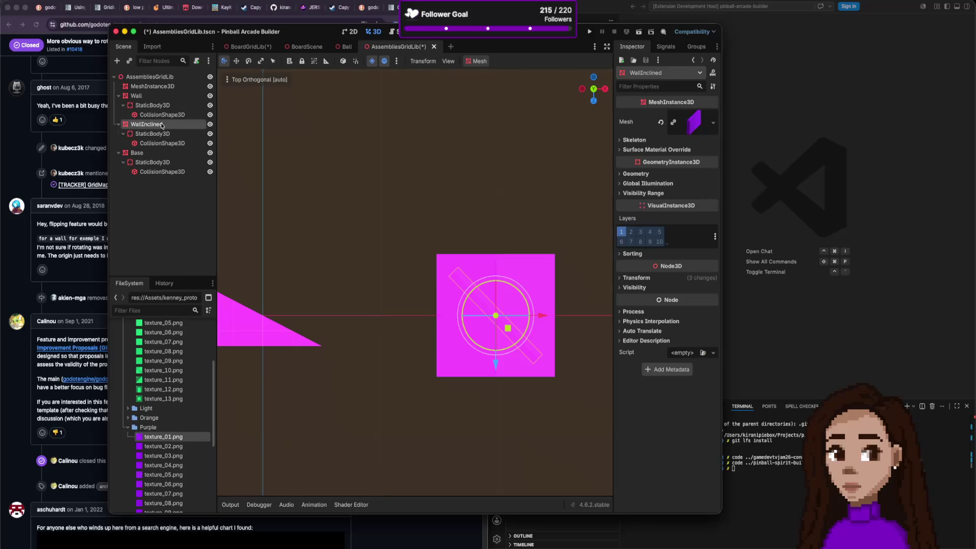
Set WallInclined's mesh Size z to 1.4 m, after first trying 1.3 m.
left_click(695, 123)
left_click(643, 215)
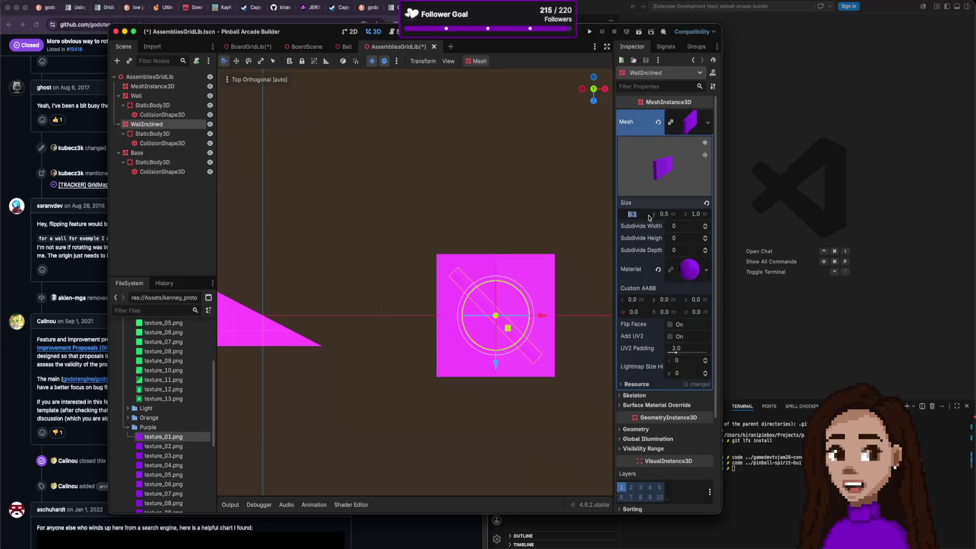
left_click(671, 216)
type("7")
key("Return")
left_click(698, 217)
key("Return")
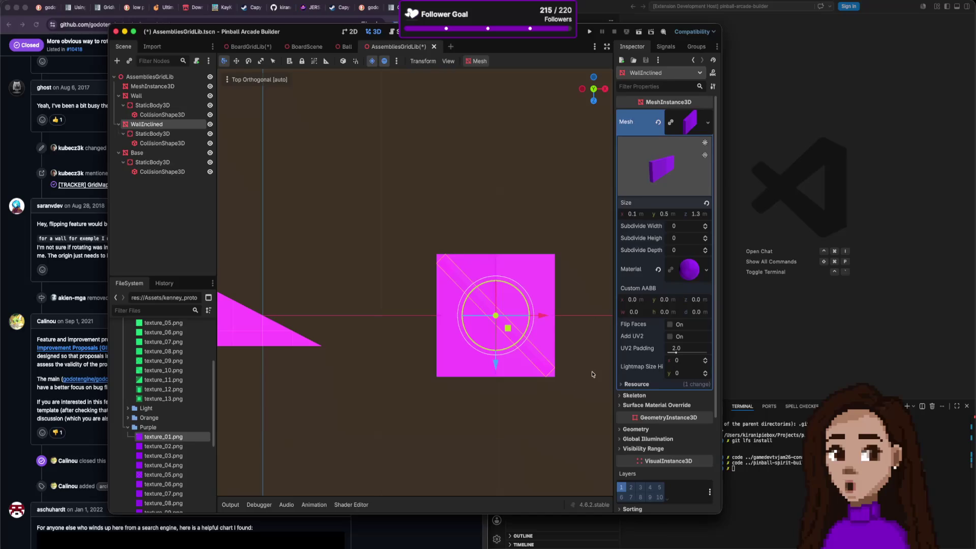
left_click(696, 214)
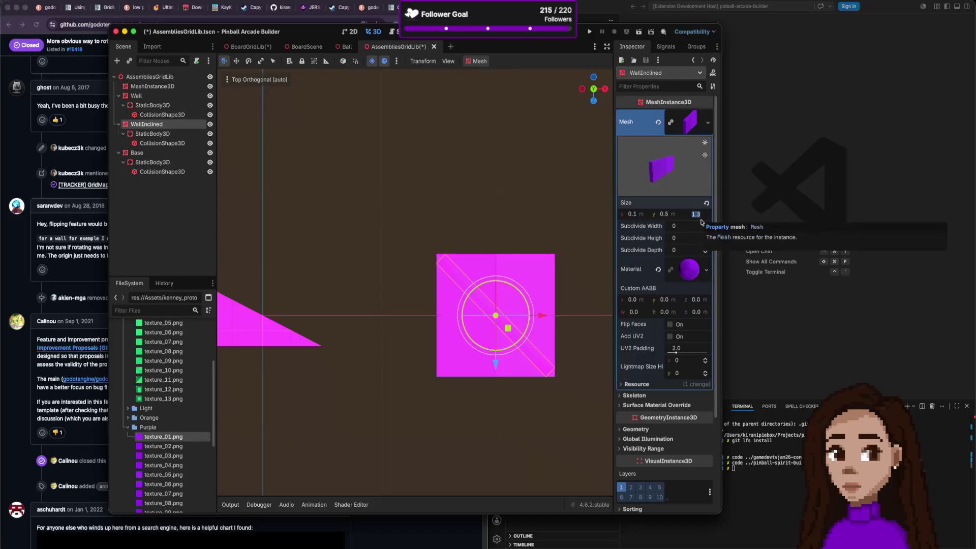
type("1")
key("Return")
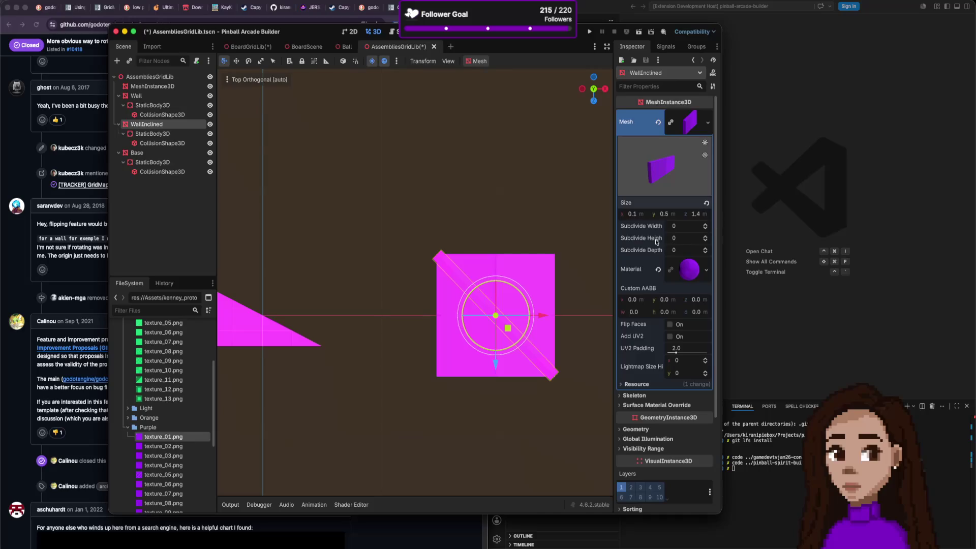
left_click(602, 274)
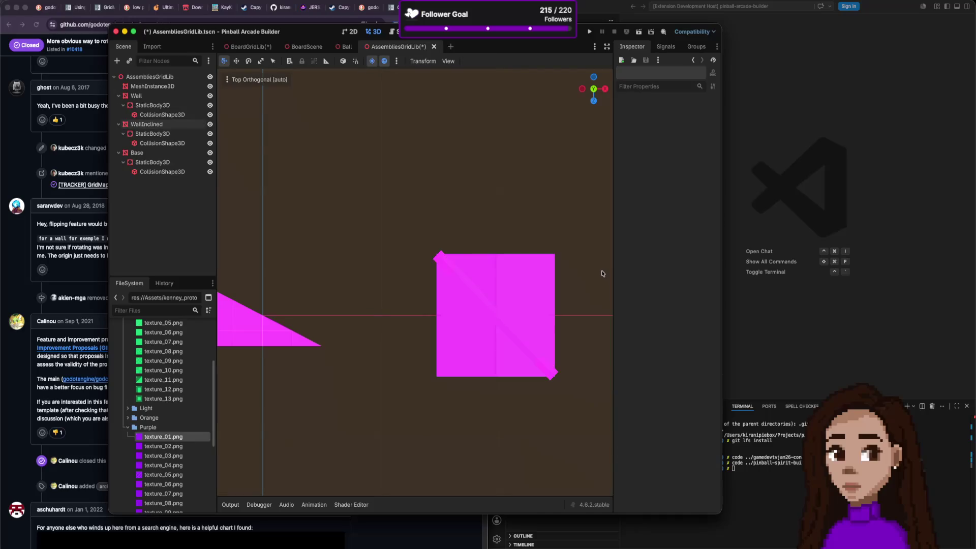
Select WallInclined and Base together and revert their Position to the origin.
left_click(441, 259)
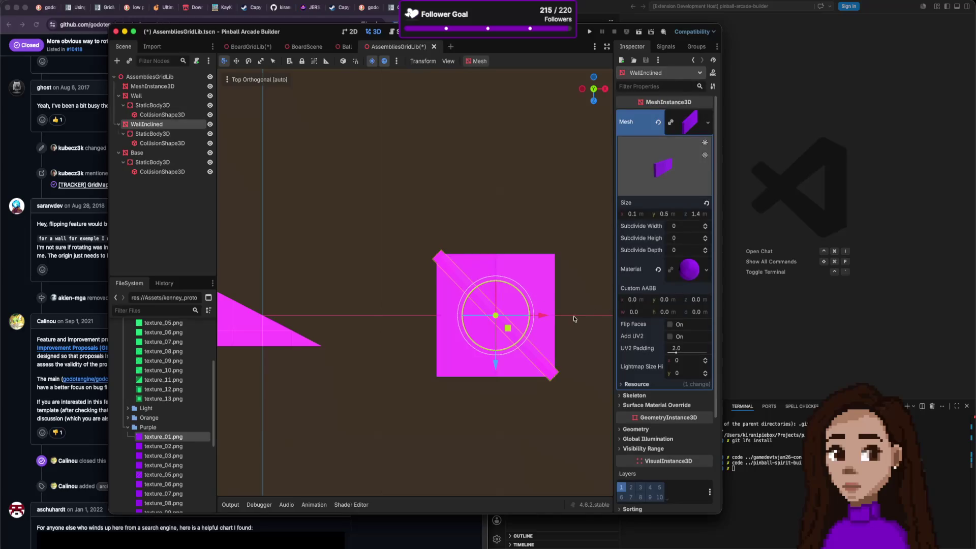
scroll(534, 314, "down", 5)
scroll(532, 312, "down", 1)
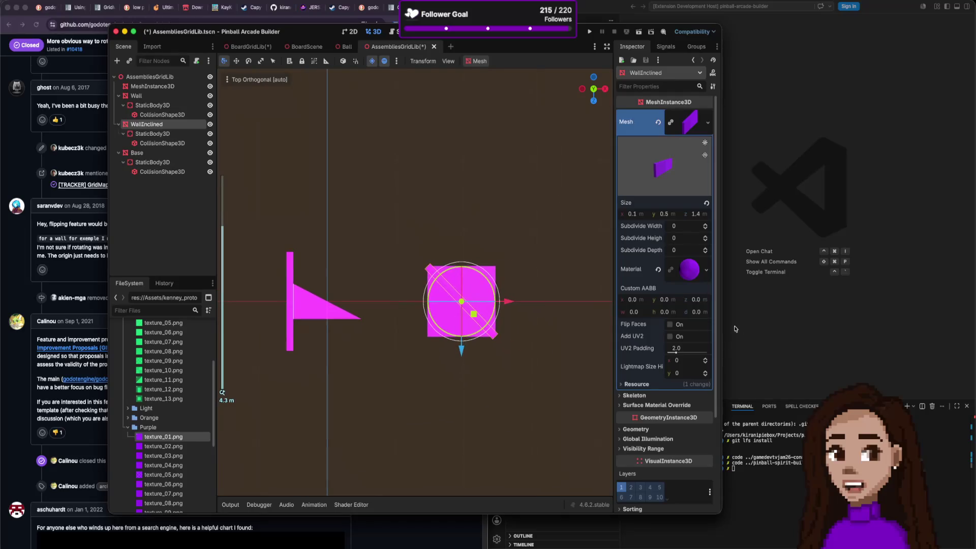
left_click(494, 272, "shift")
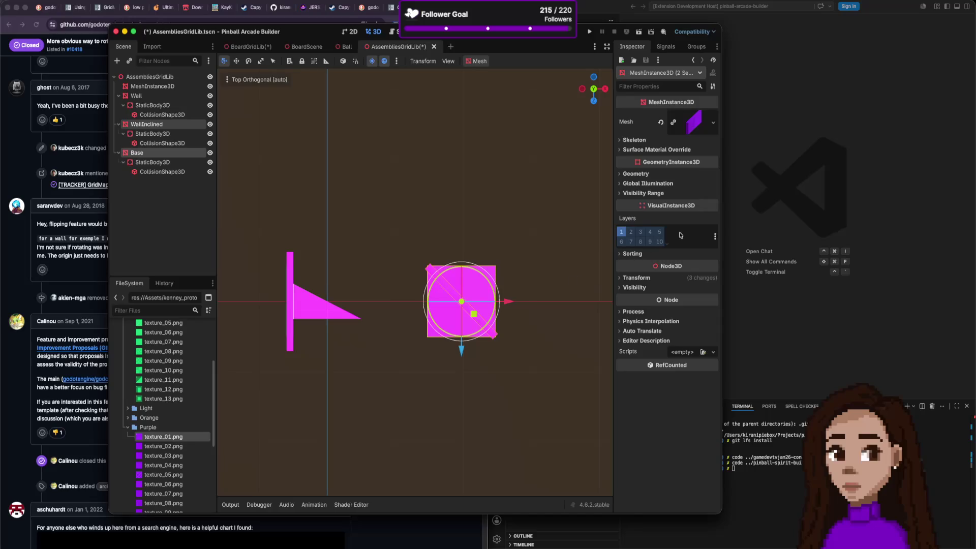
left_click(635, 278)
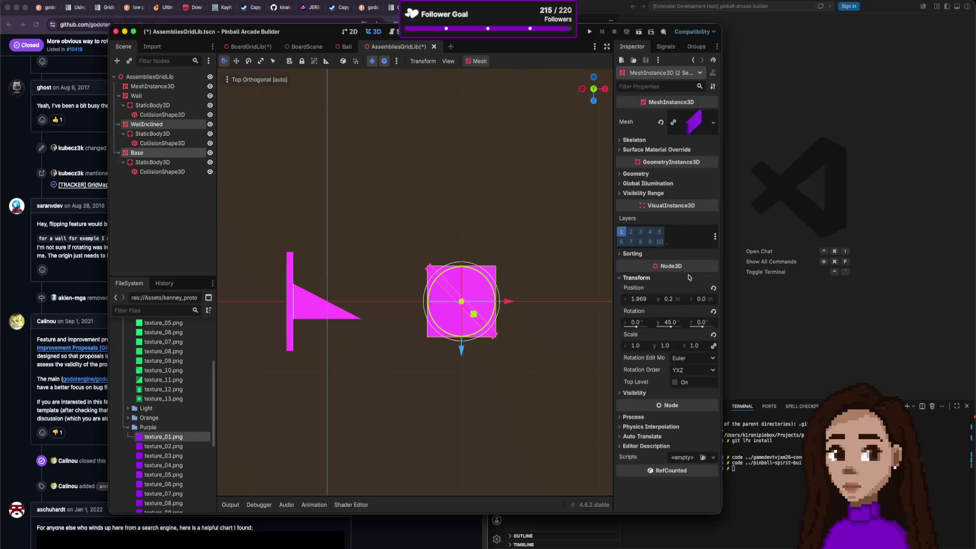
left_click(713, 289)
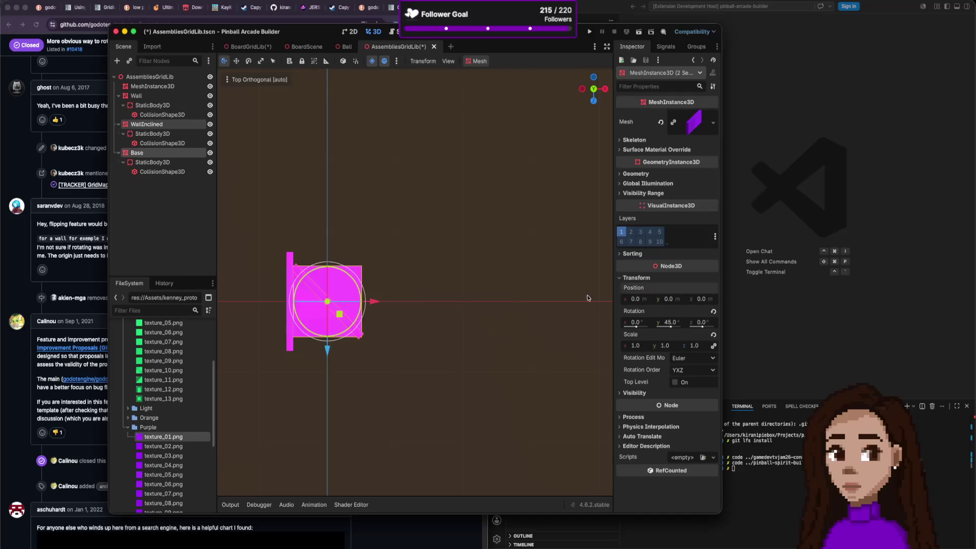
Select the Base mesh alone to check the stacked pieces.
left_click(425, 294)
scroll(334, 285, "up", 4)
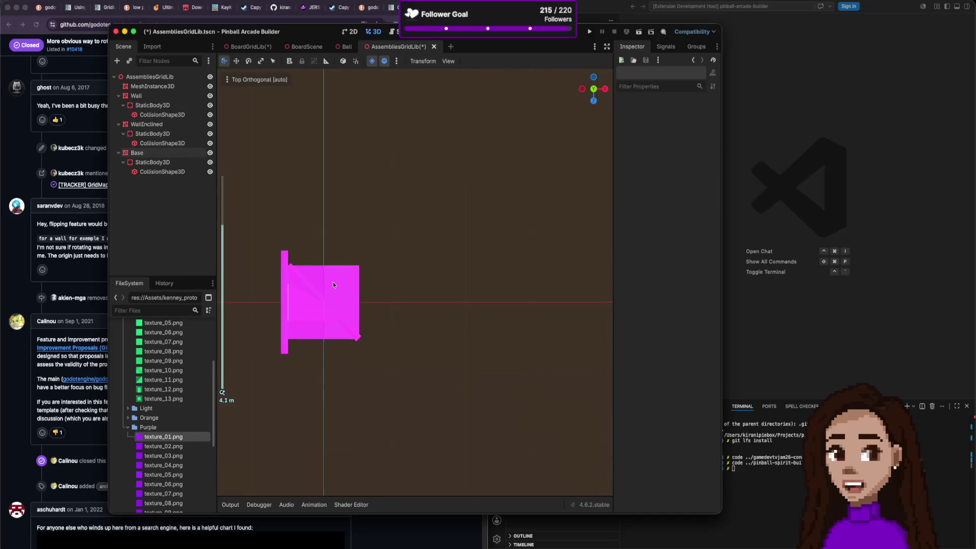
scroll(318, 315, "down", 2)
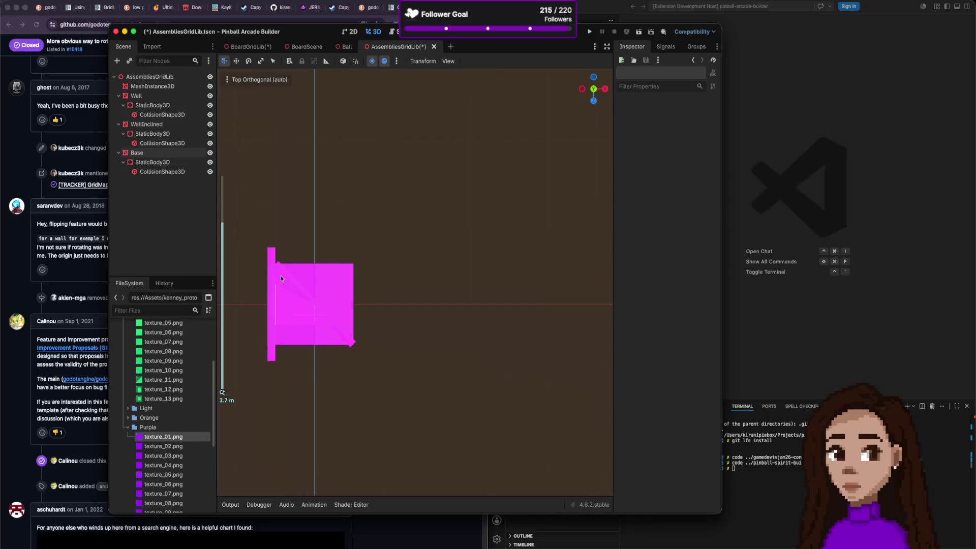
left_click(280, 276)
scroll(283, 310, "up", 2)
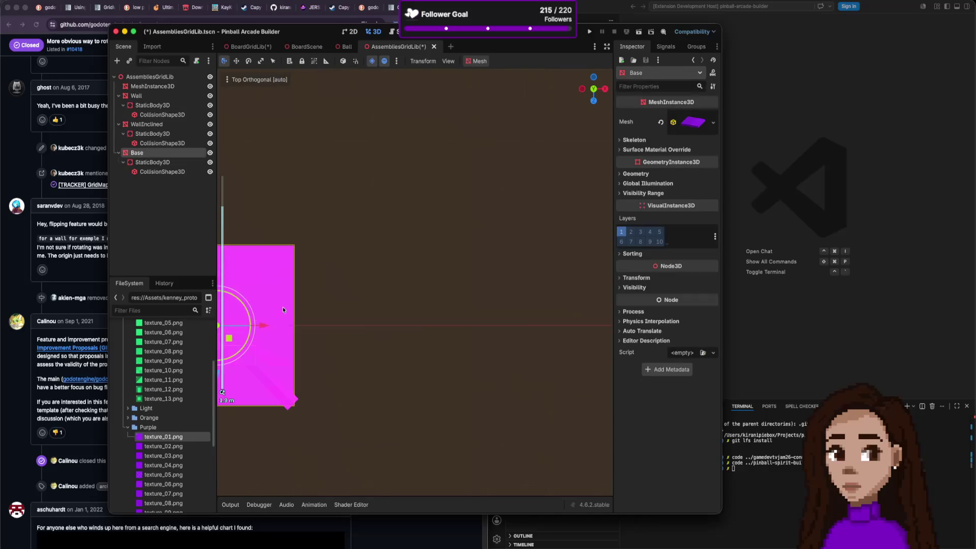
scroll(318, 302, "down", 10)
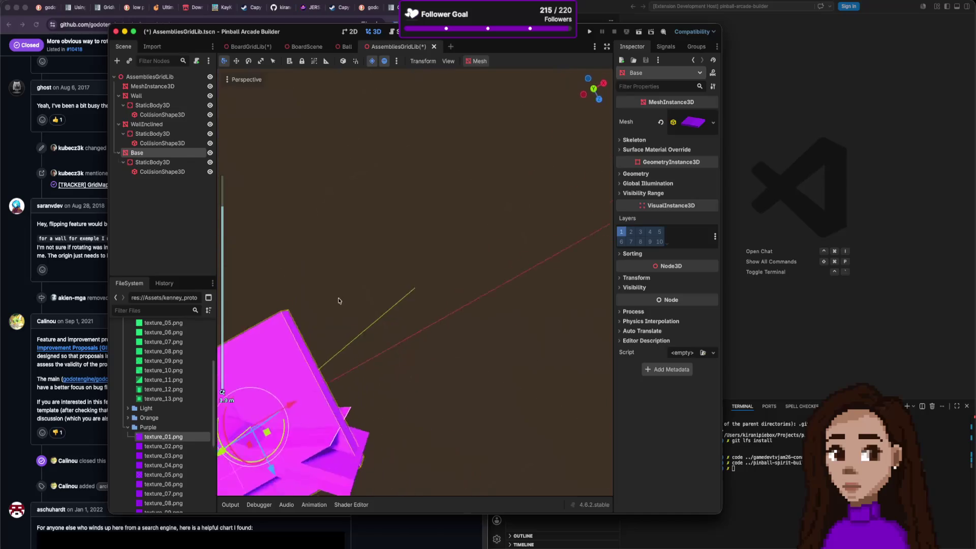
scroll(323, 293, "down", 10)
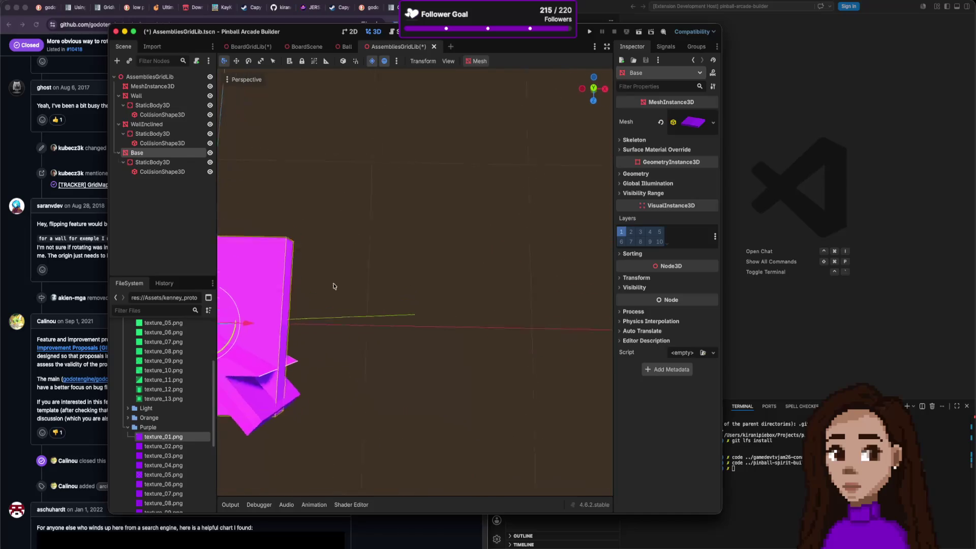
scroll(399, 284, "up", 10)
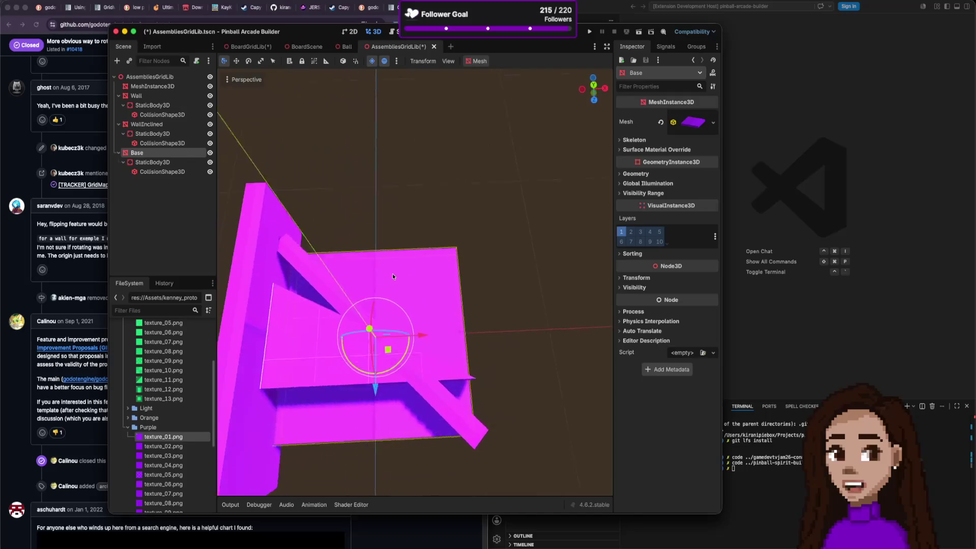
scroll(402, 226, "down", 5)
scroll(400, 229, "up", 5)
scroll(399, 233, "down", 5)
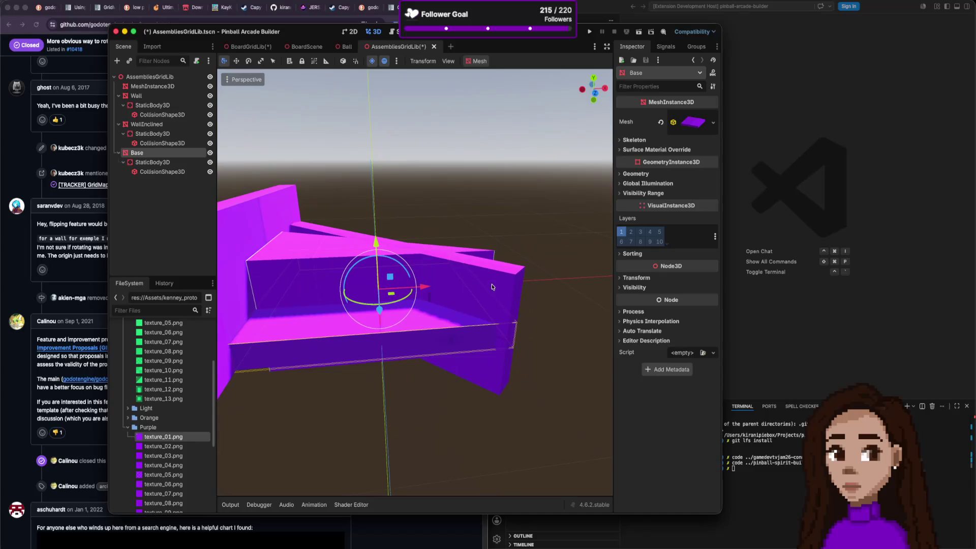
Raise the WallInclined piece to a Y position of 0.2.
left_click(397, 236)
left_click_drag(376, 243, 374, 200)
scroll(655, 391, "down", 2)
left_click(645, 410)
scroll(645, 402, "down", 1)
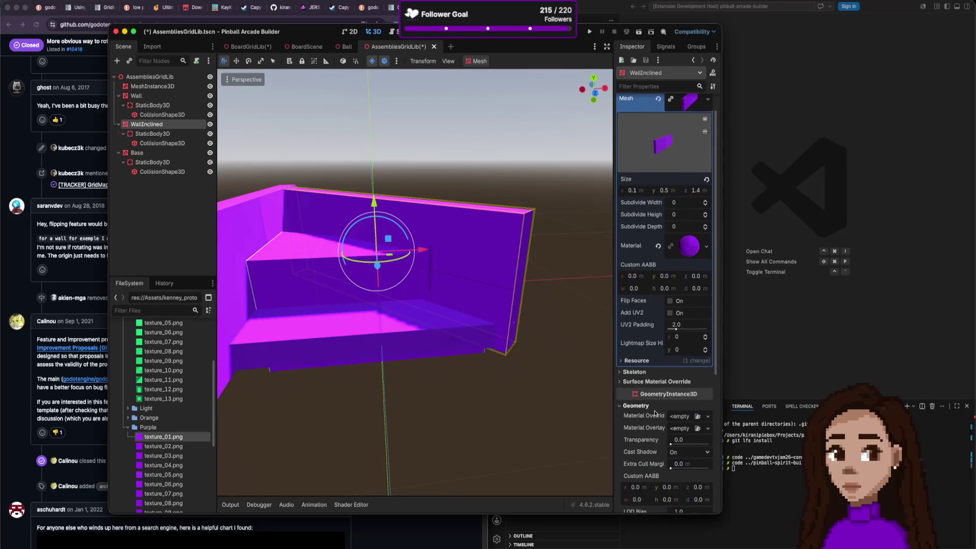
left_click(644, 396)
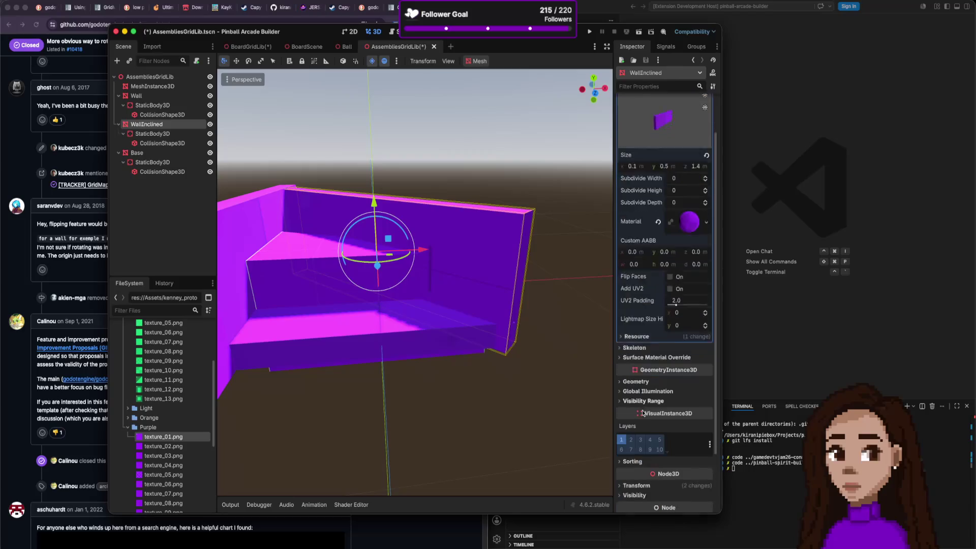
scroll(643, 407, "down", 3)
left_click(642, 414)
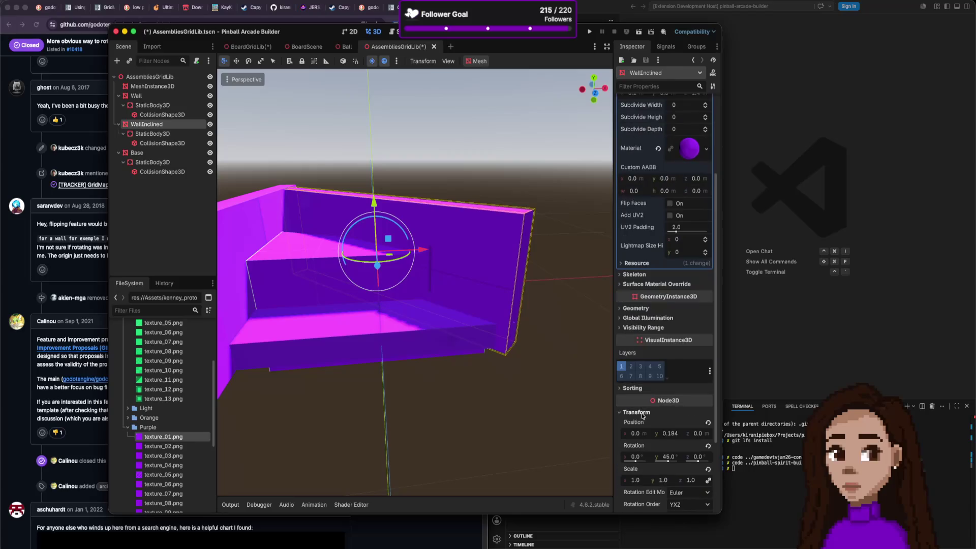
left_click(672, 434)
type("0.2")
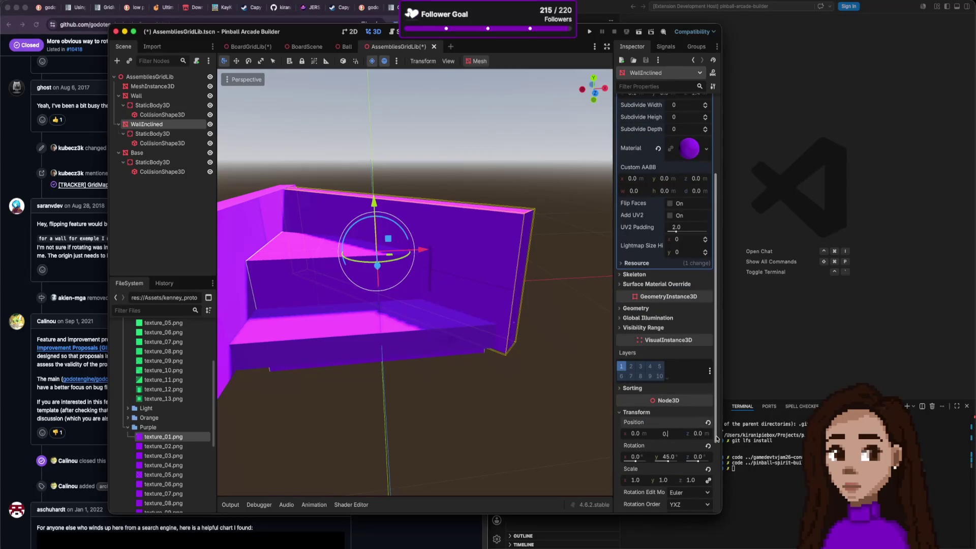
key("Return")
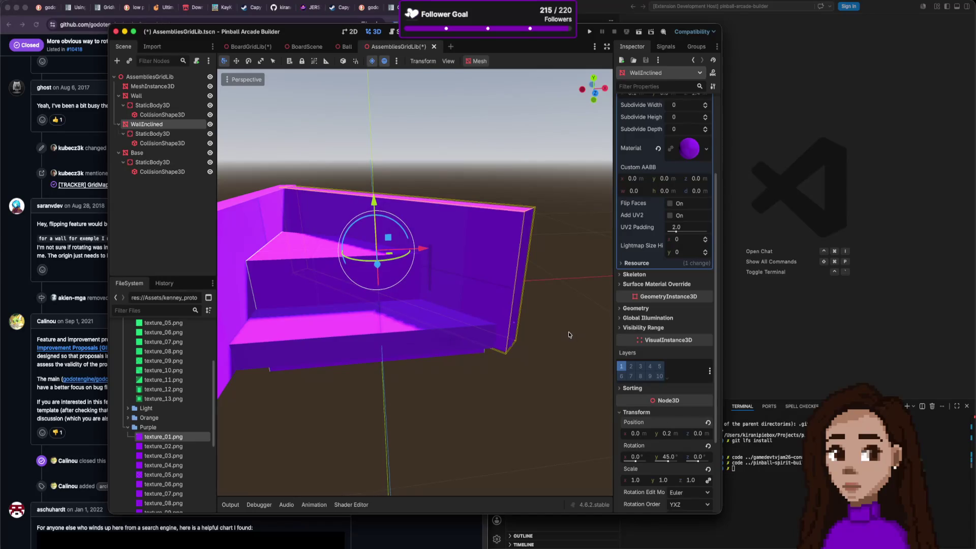
Orbit around the wall assembly to inspect it, then save the AssembliesGridLib scene.
left_click(569, 334)
scroll(471, 302, "down", 3)
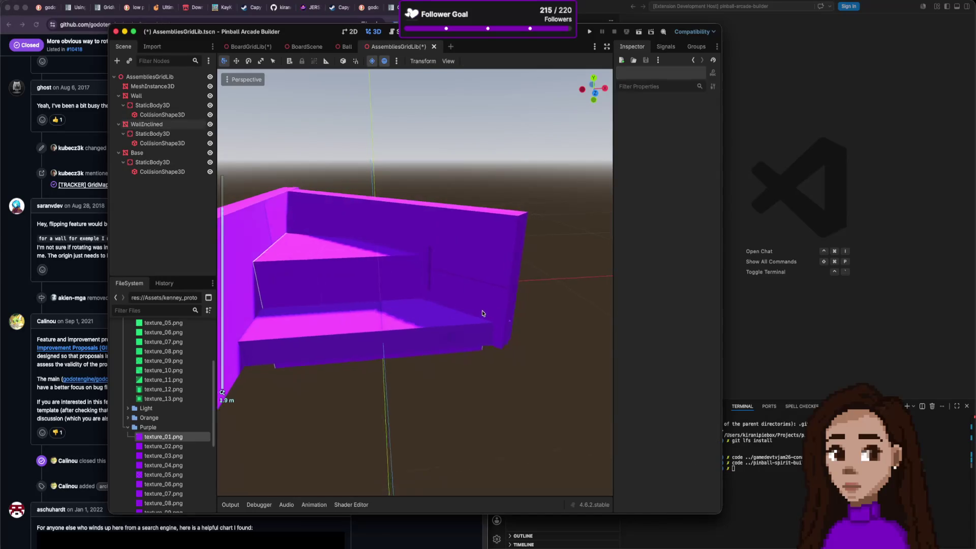
mouse_move(406, 236)
left_mouse_down()
mouse_move(402, 269)
mouse_move(420, 273)
mouse_move(403, 253)
mouse_move(398, 276)
mouse_move(401, 247)
left_mouse_up()
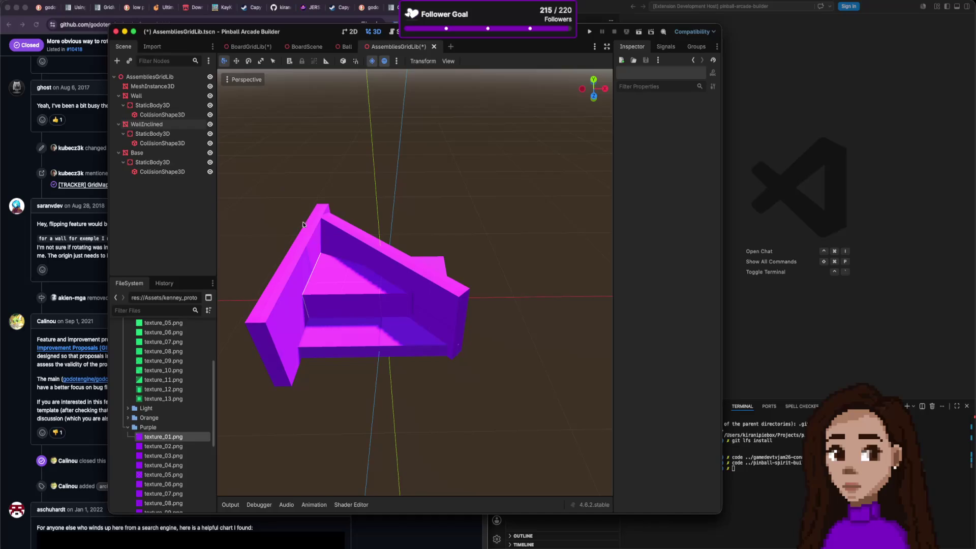
scroll(403, 261, "up", 2)
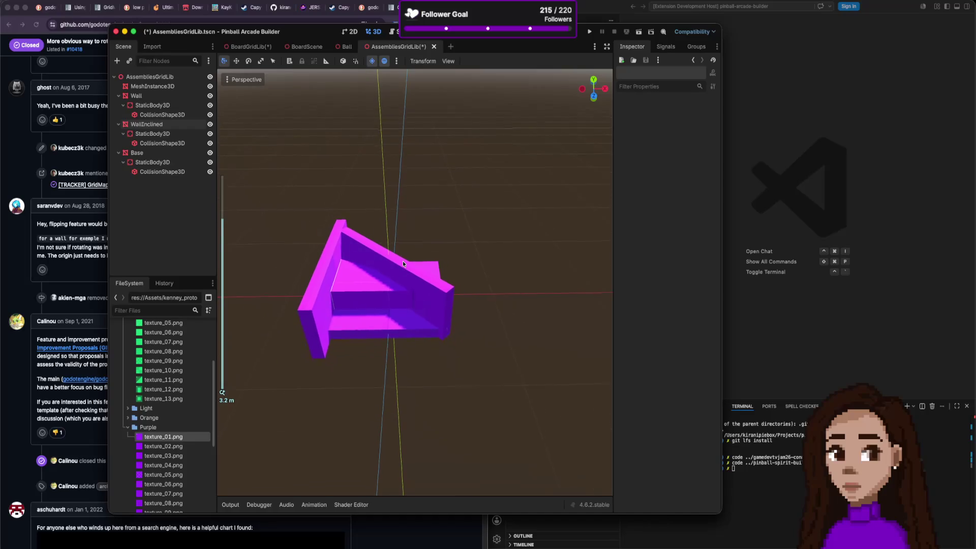
scroll(403, 261, "up", 3)
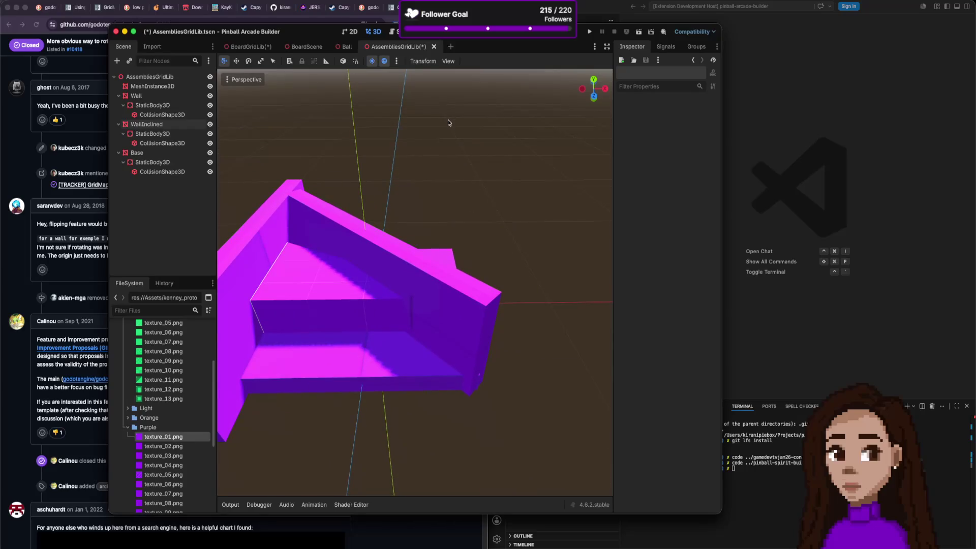
key("super+s")
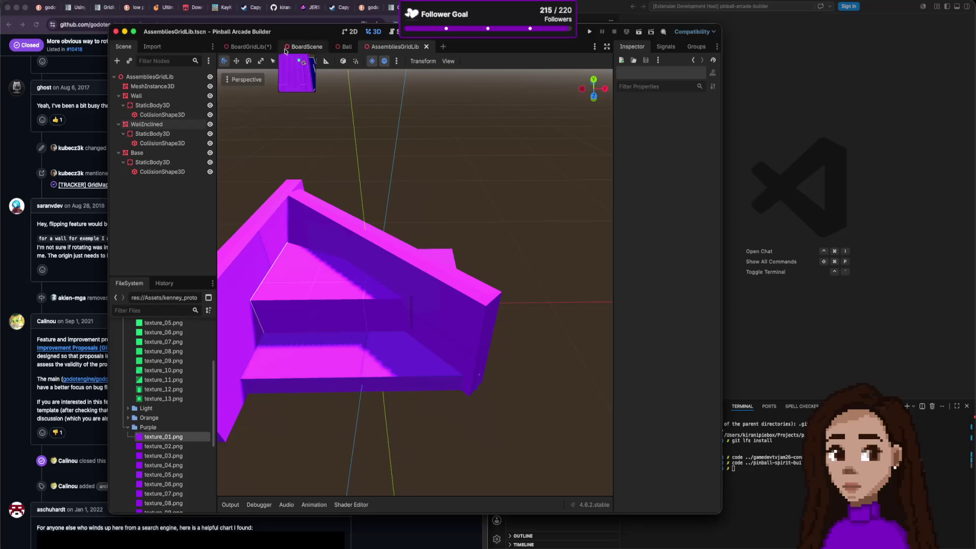
Save the BoardGridLib scene and return to AssembliesGridLib.
left_click(251, 46)
key("super+s")
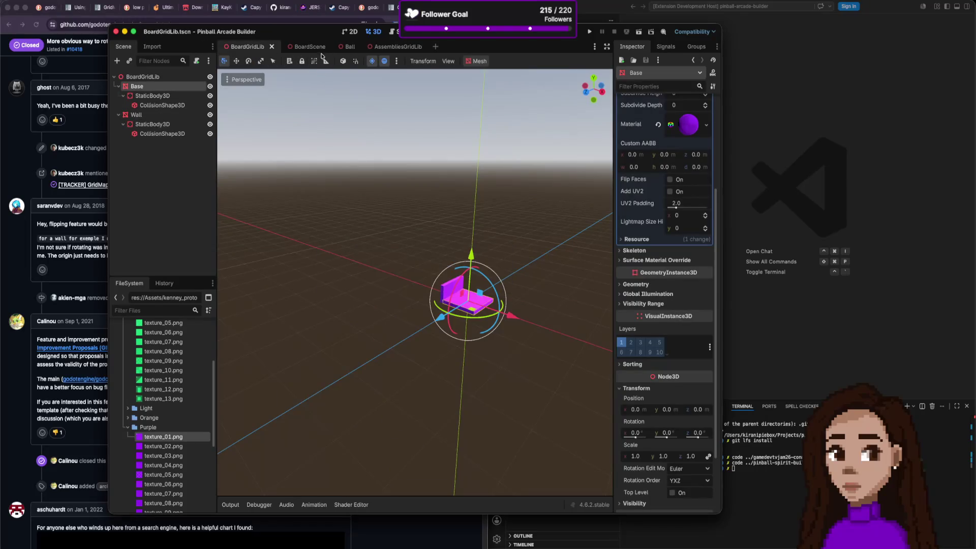
left_click(402, 47)
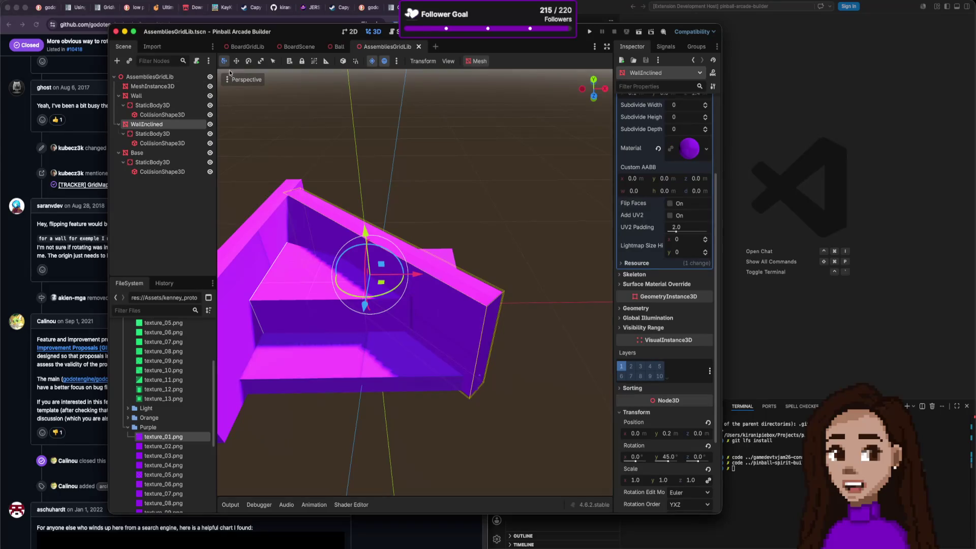
left_click(261, 50)
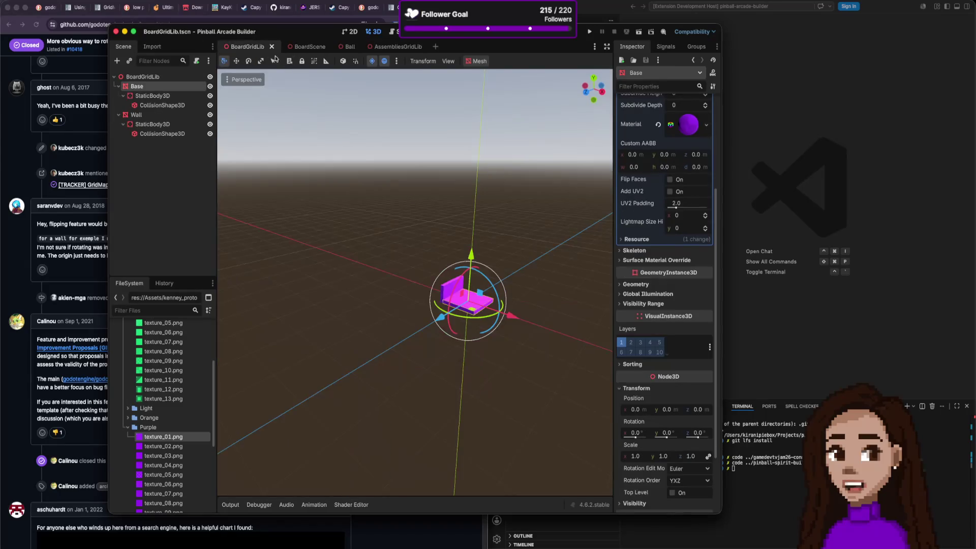
left_click(302, 47)
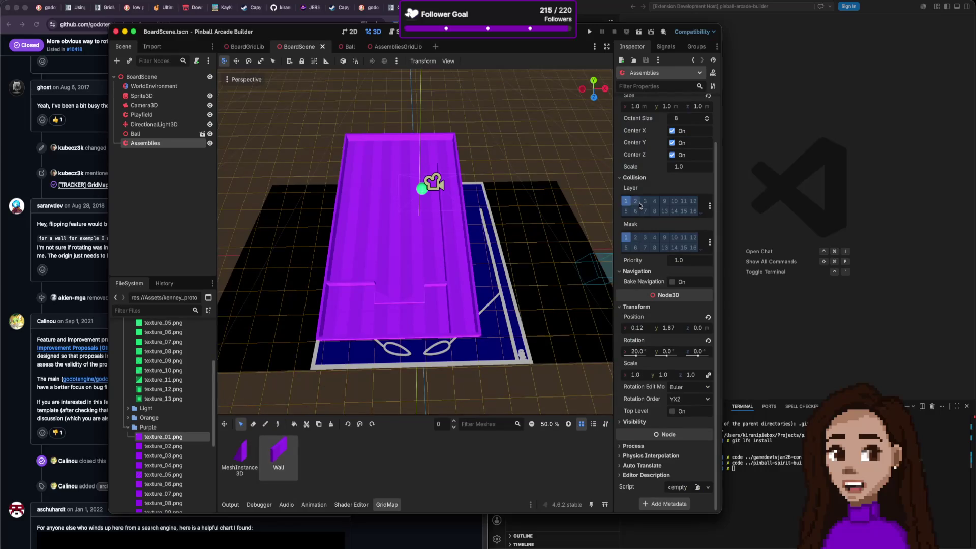
left_click(375, 47)
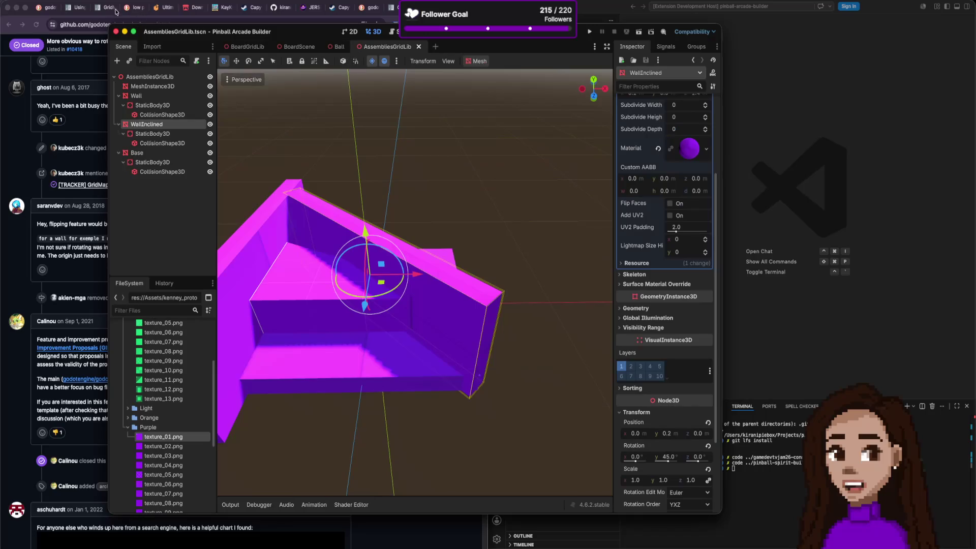
Export AssembliesGridLib as a MeshLibrary over AssembliesGridLib.tres and check BoardScene's palette.
left_click(53, 1)
mouse_move(66, 124)
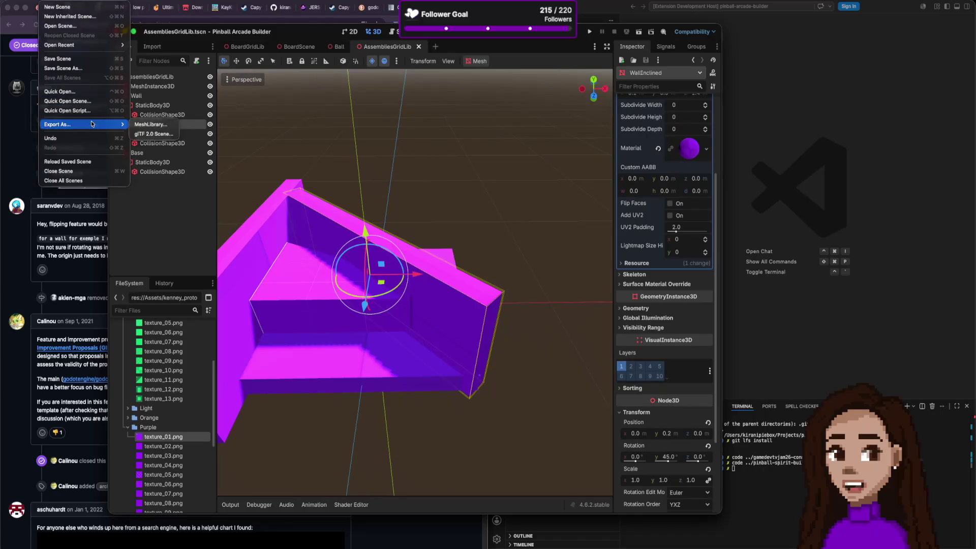
left_click(144, 127)
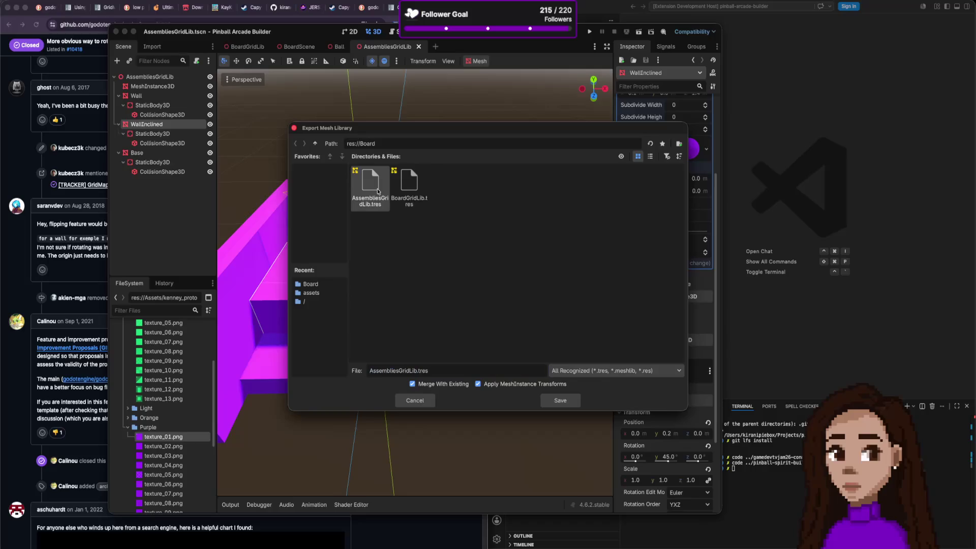
left_click(558, 401)
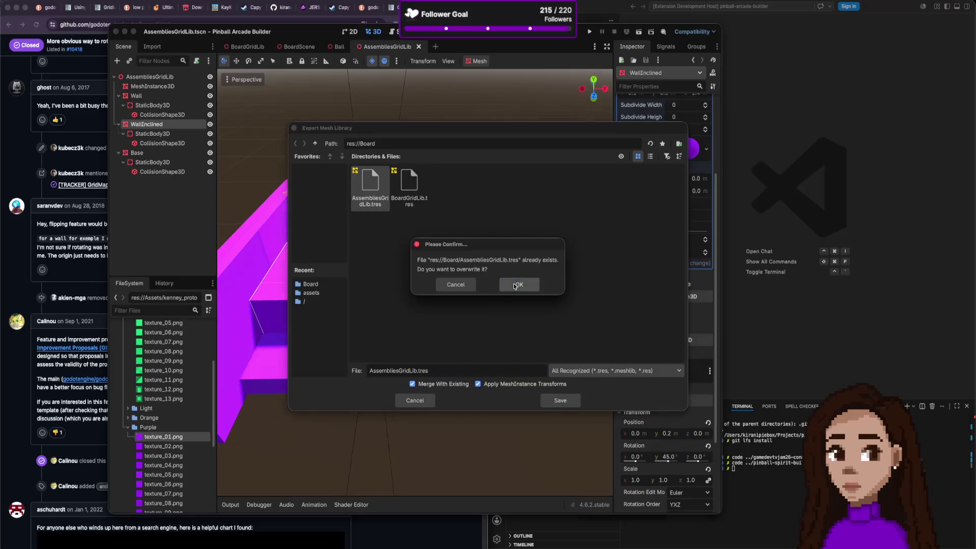
left_click(511, 283)
left_click(300, 48)
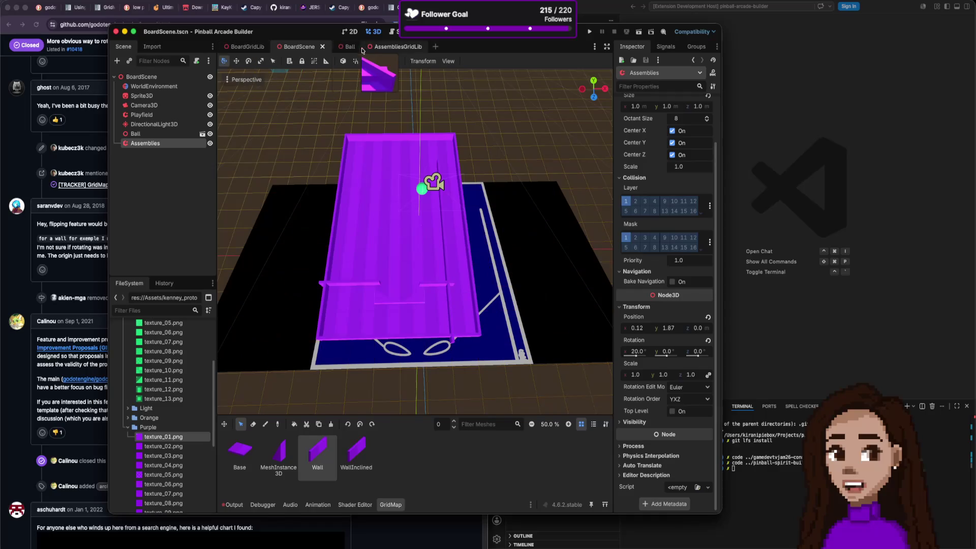
left_click(380, 47)
Select the Wall piece's mesh to view its settings.
scroll(310, 227, "down", 5)
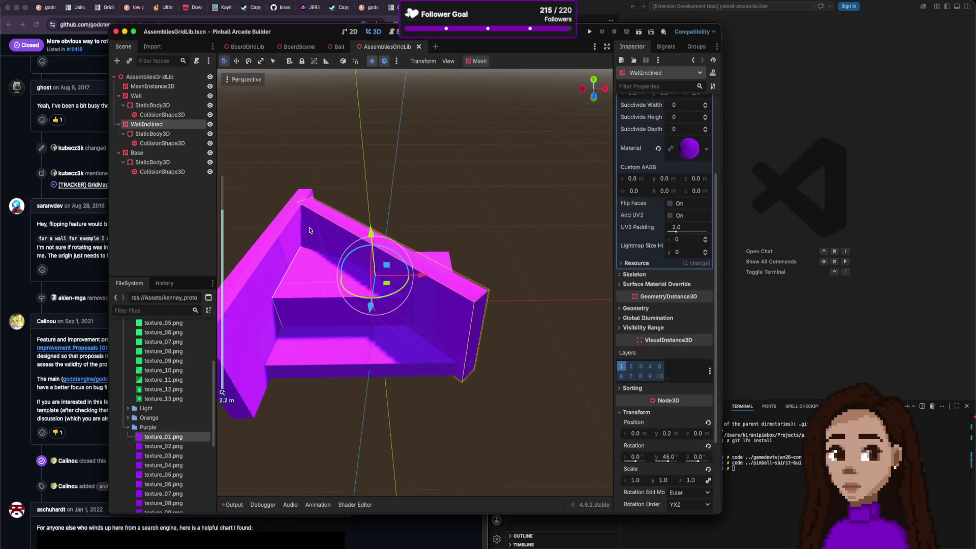
left_click(399, 278)
left_click(399, 277)
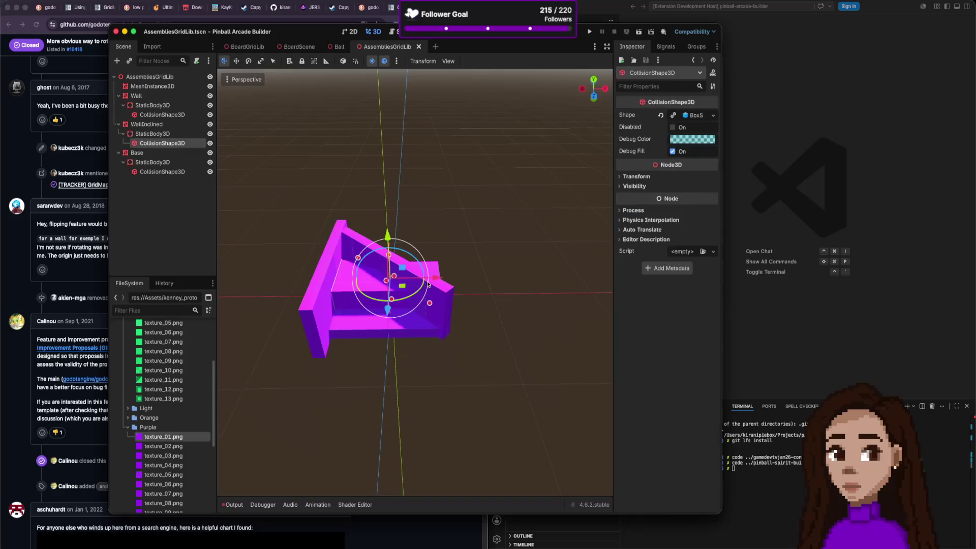
left_click(433, 287)
left_click(450, 293)
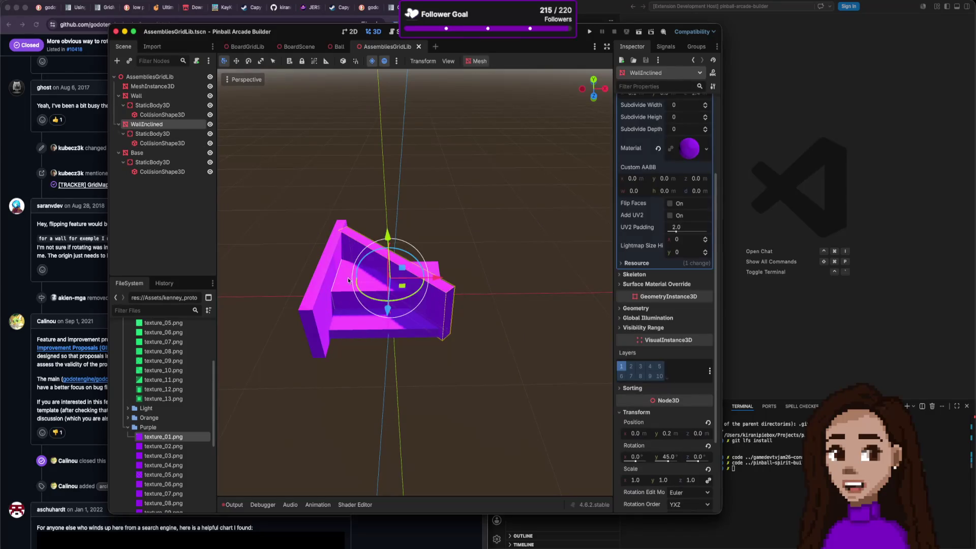
left_click(321, 287)
left_click(318, 339)
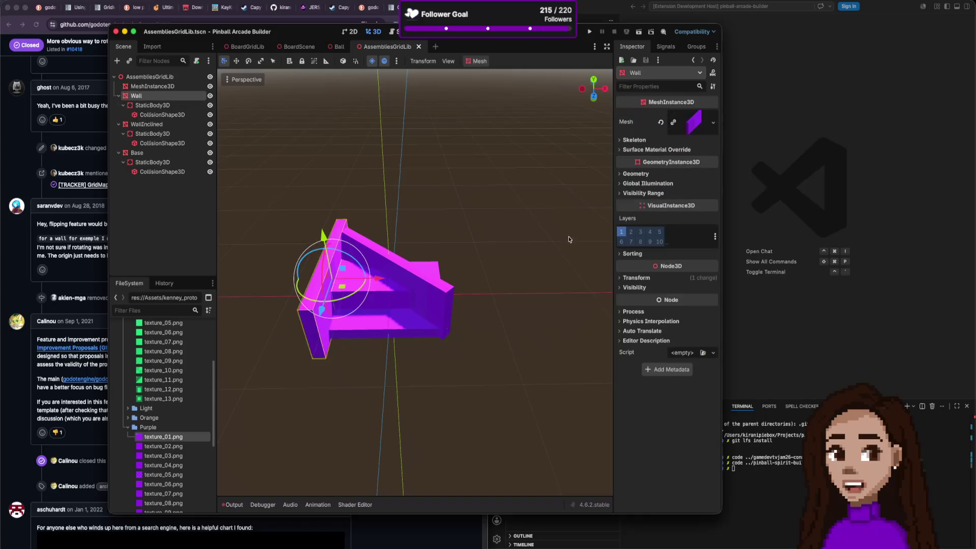
Clear the Wall's current mesh and replace it with a new BoxMesh.
left_click(700, 127)
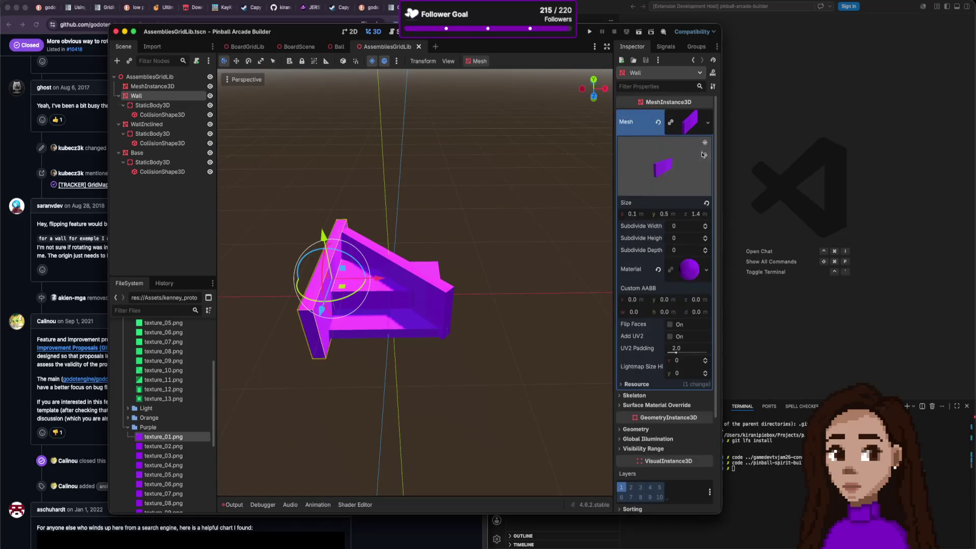
left_click(707, 123)
left_click(708, 122)
left_click(708, 122)
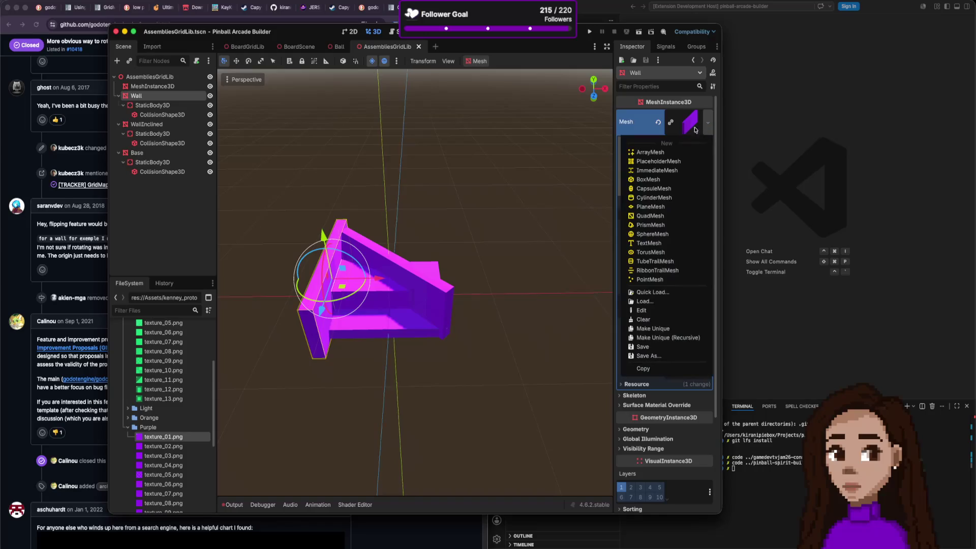
left_click(656, 305)
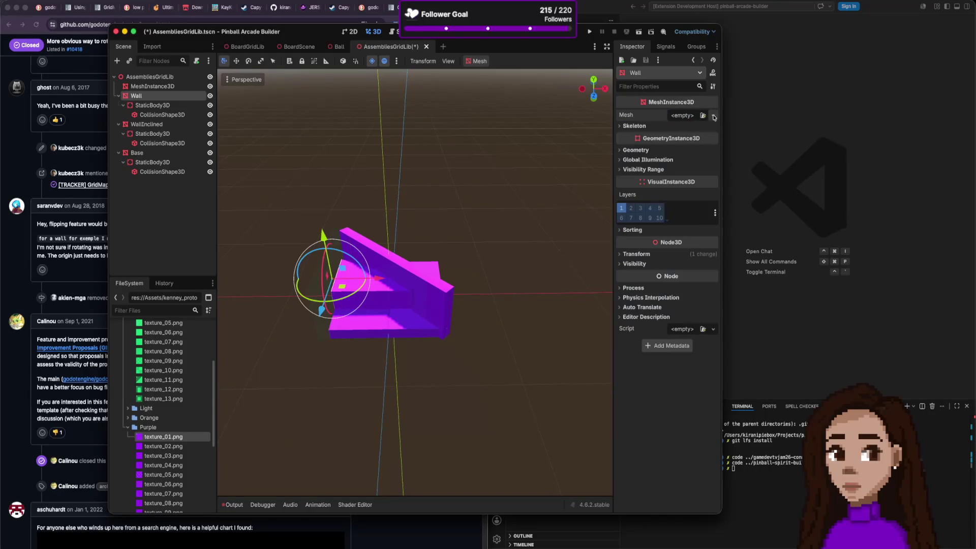
left_click(714, 116)
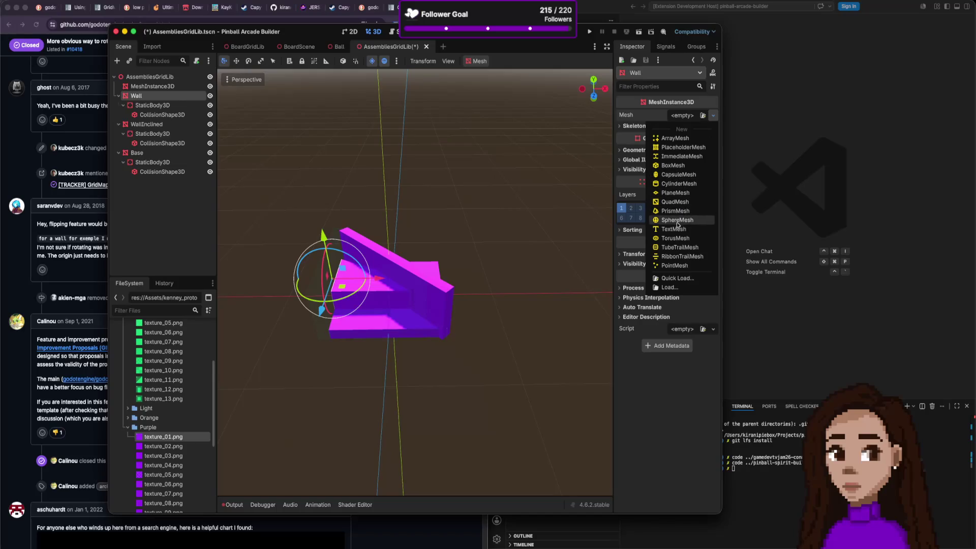
left_click(675, 166)
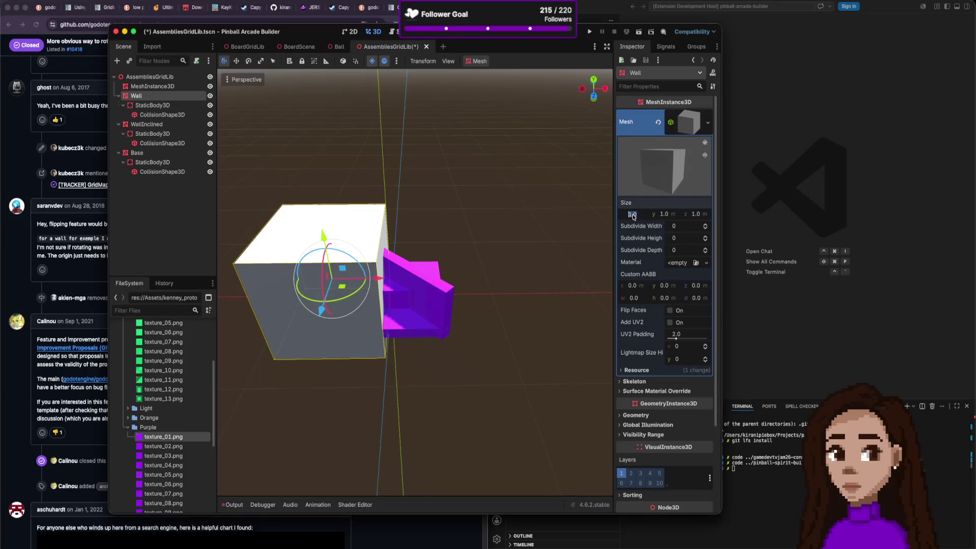
Size the box 0.1 × 0.5 × 1.0 m, apply texture_01.png, and save the scene.
key("Tab")
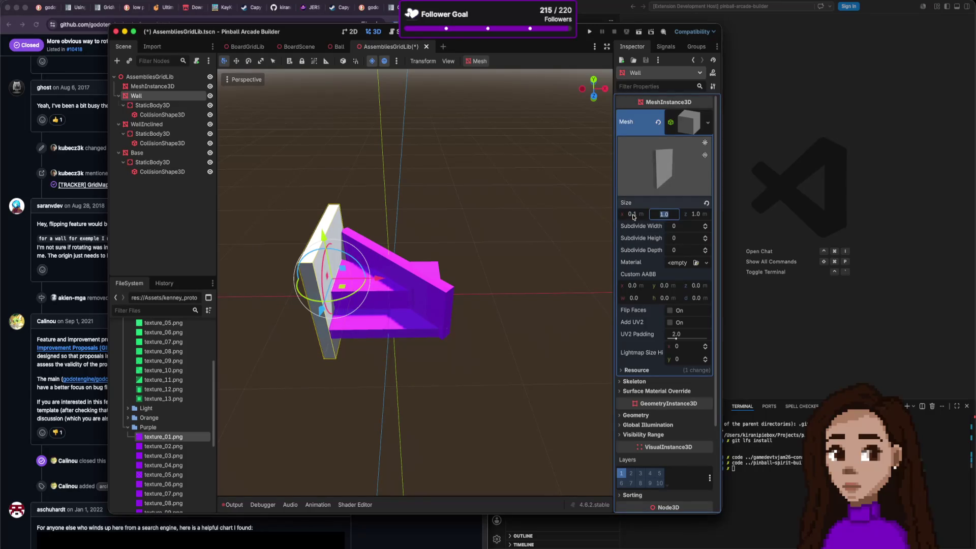
type("0.5")
key("Tab")
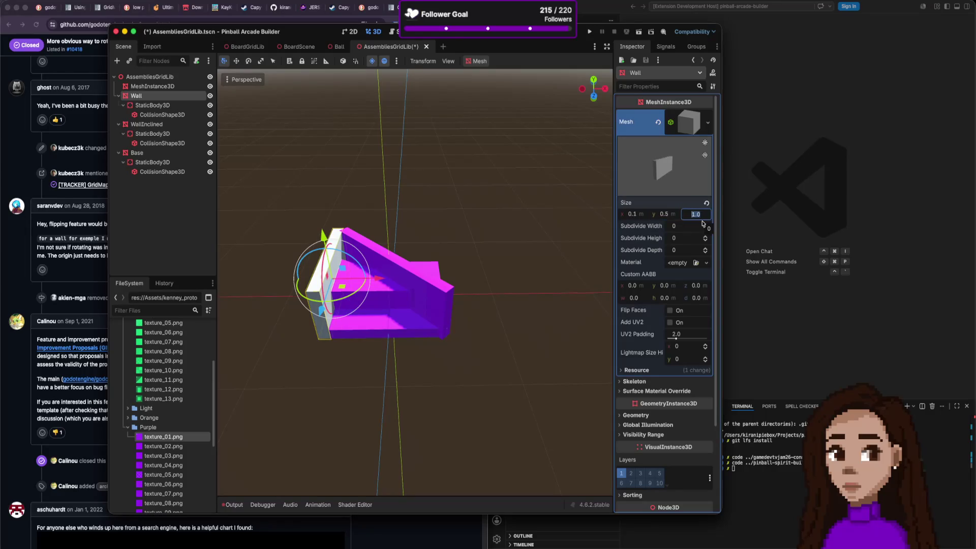
mouse_move(173, 437)
left_mouse_down()
mouse_move(354, 400)
mouse_move(679, 263)
left_mouse_up()
key("ctrl+s")
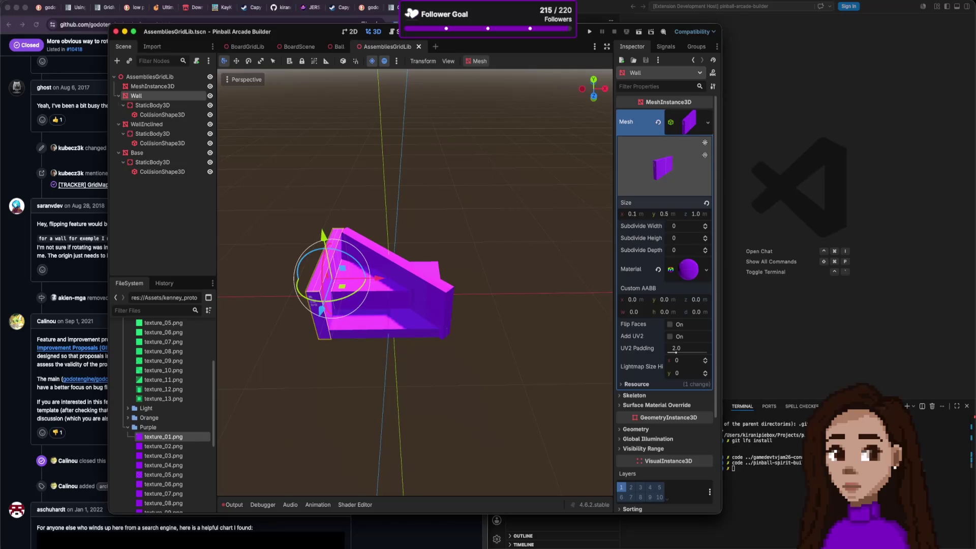
left_click(51, 2)
Export the scene as a MeshLibrary, overwriting AssembliesGridLib.tres.
mouse_move(89, 124)
left_click(163, 125)
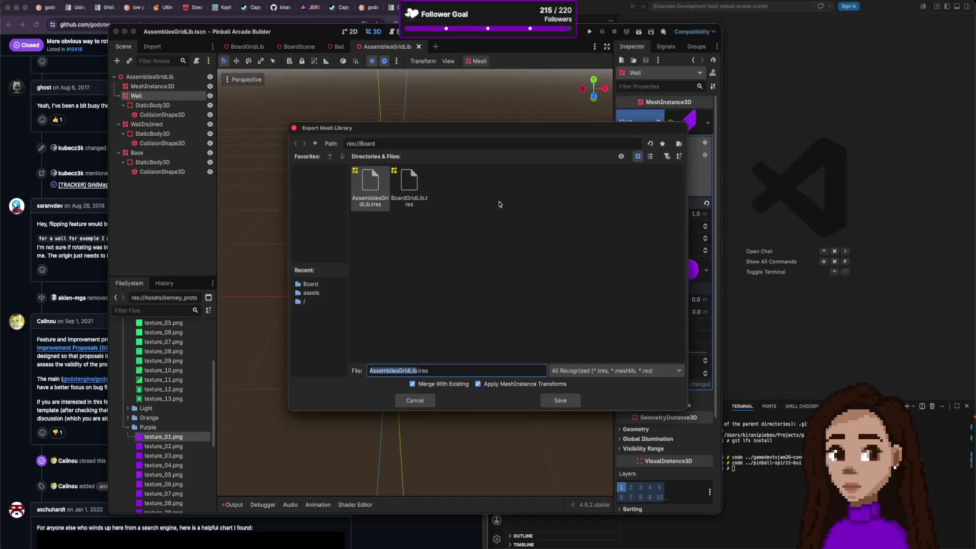
left_click(545, 400)
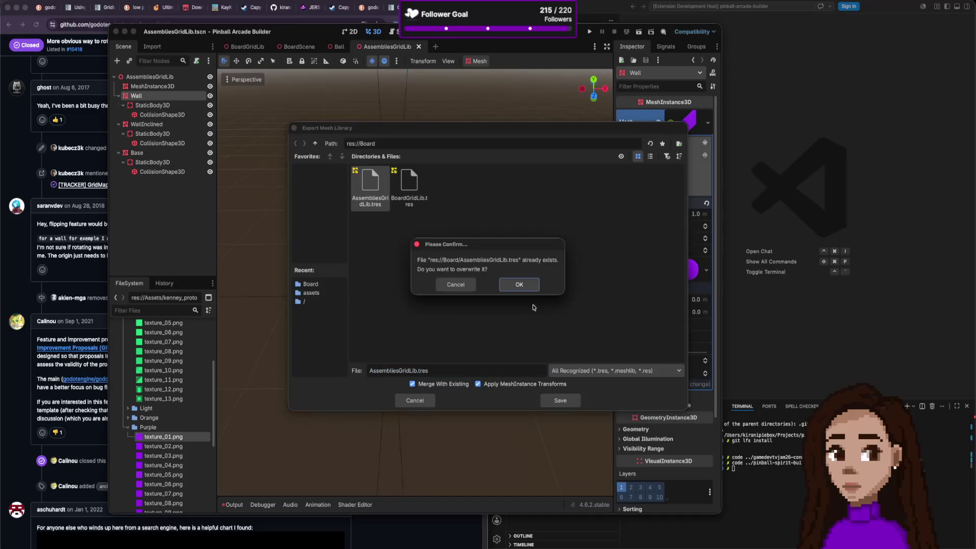
left_click(526, 286)
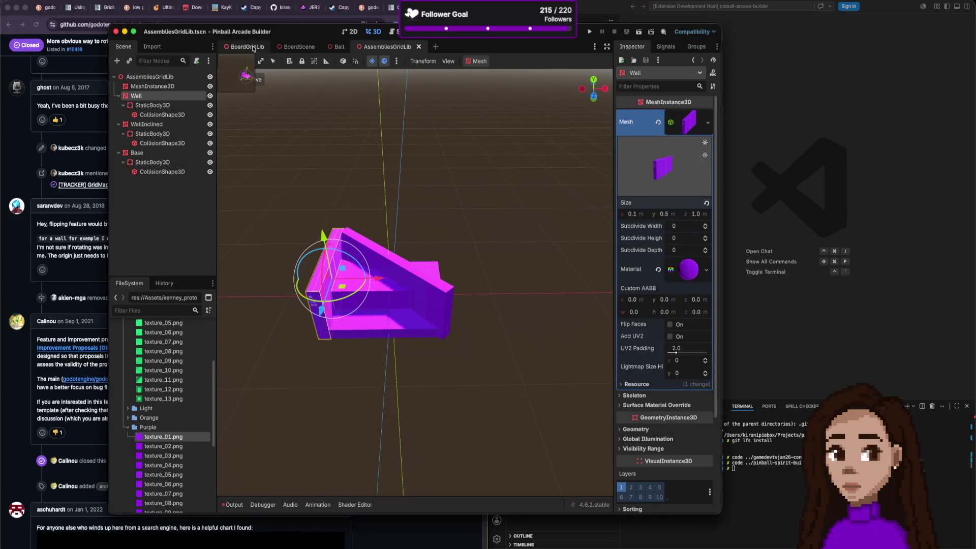
In BoardScene, paint WallInclined pieces onto the playfield, rotating one to lie diagonally.
left_click(297, 47)
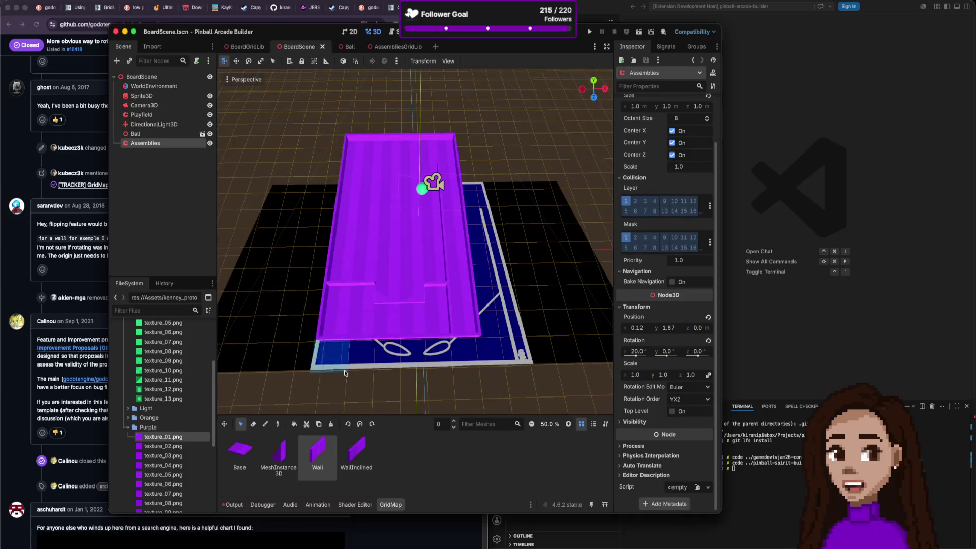
left_click(359, 450)
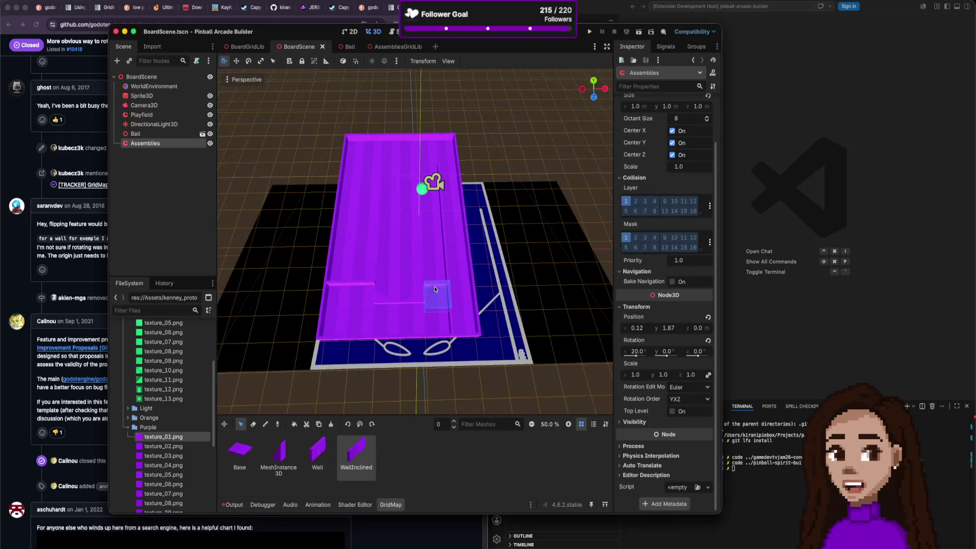
left_click(436, 267)
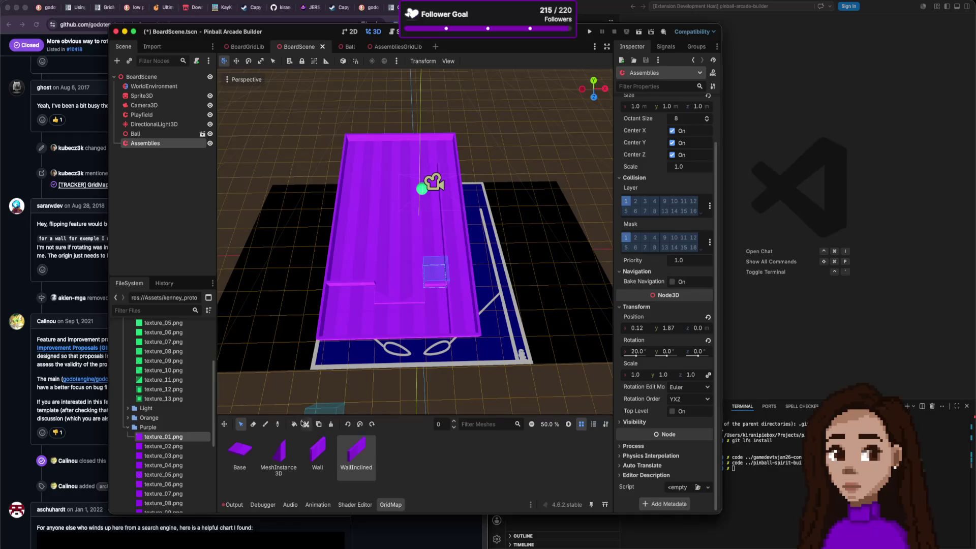
left_click(265, 424)
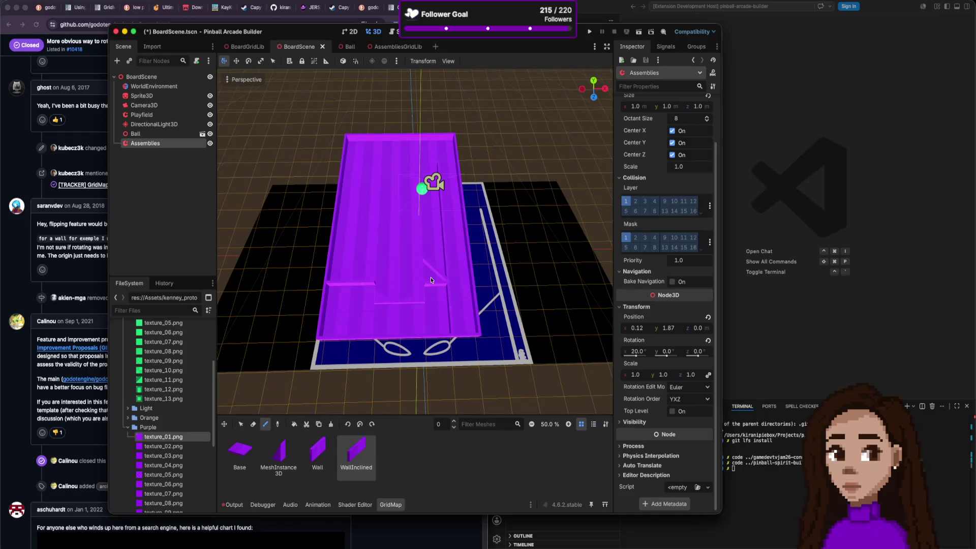
left_click(361, 423)
left_click(361, 423)
left_click(427, 273)
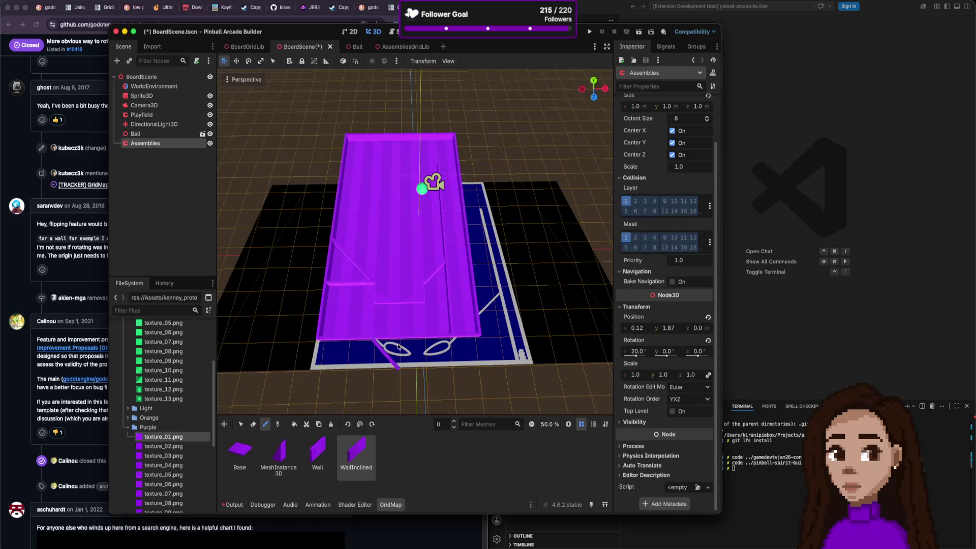
Run the pinball game to check the new walls, stop it, and return to AssembliesGridLib.
left_click(590, 32)
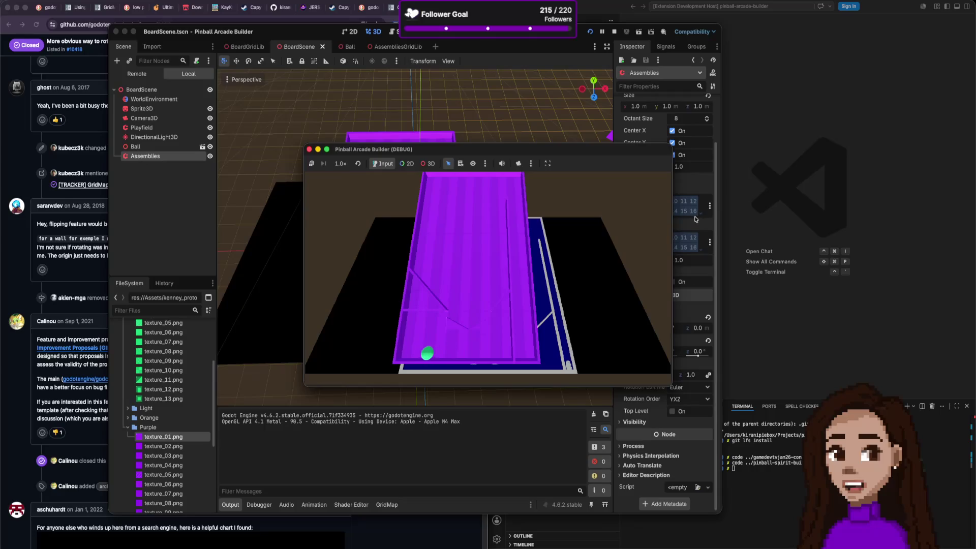
left_click(309, 150)
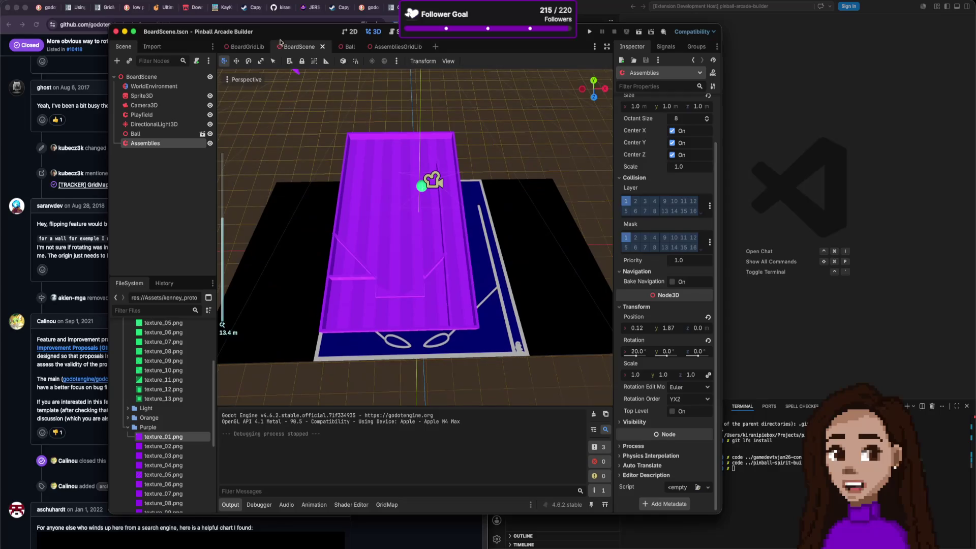
left_click(387, 47)
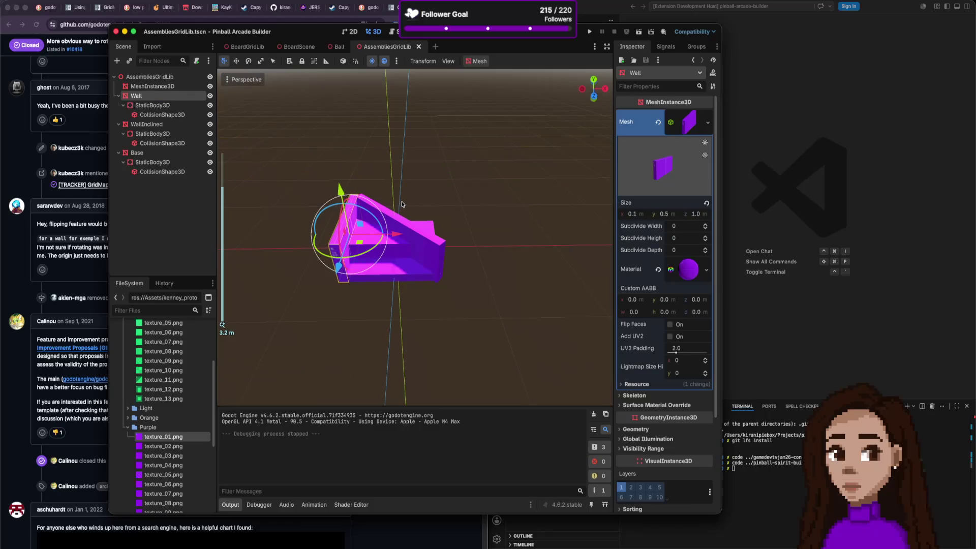
Move the Base and MeshInstance3D prism right along X, away from the walls.
left_click(431, 240)
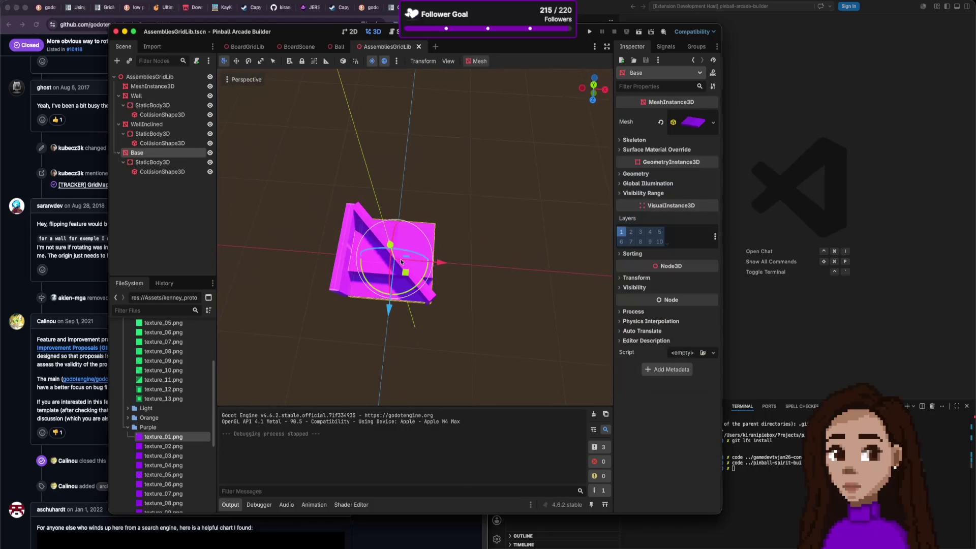
left_click(367, 269, "shift")
left_click_drag(441, 263, 572, 274)
left_click(561, 325)
scroll(561, 325, "down", 5)
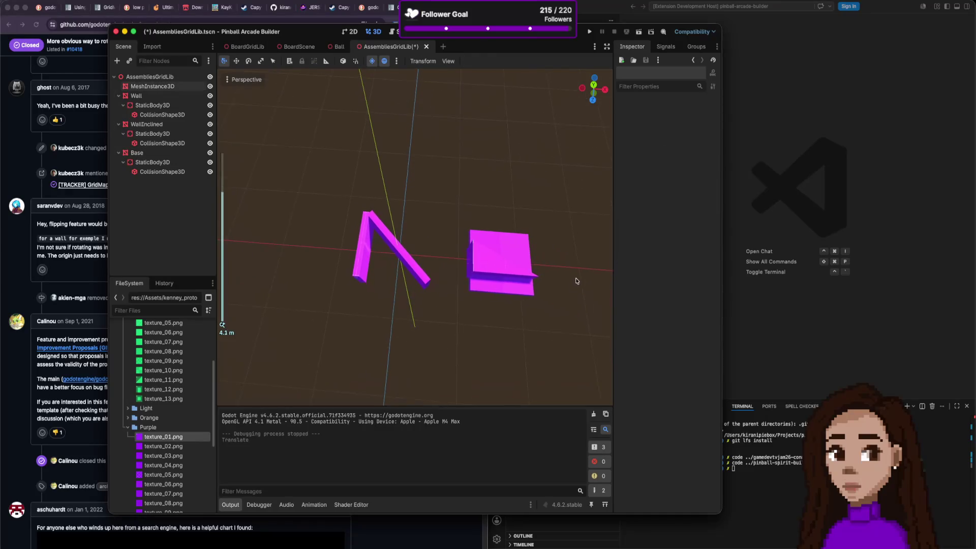
scroll(559, 277, "down", 3)
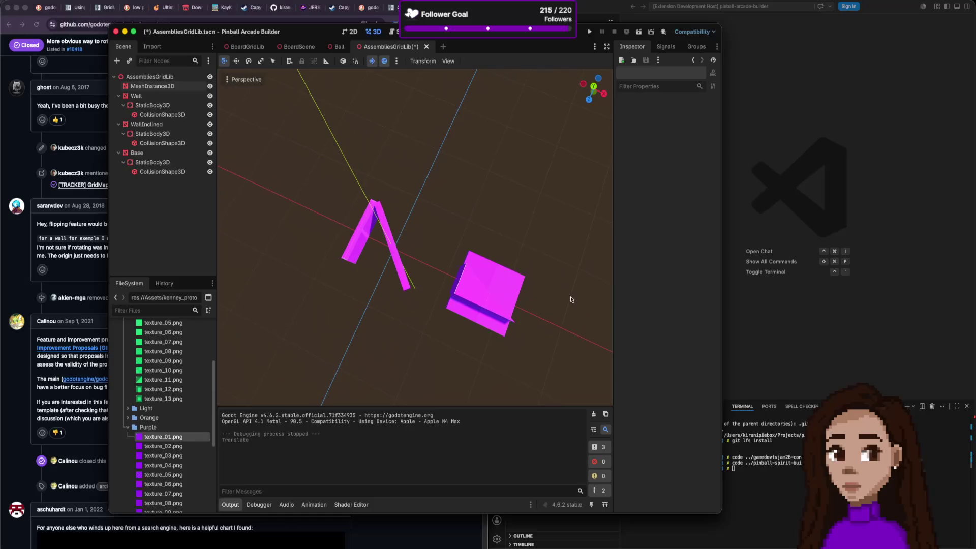
Set the prism's height to 0.8 m and nudge it slightly left and down.
left_click(490, 304)
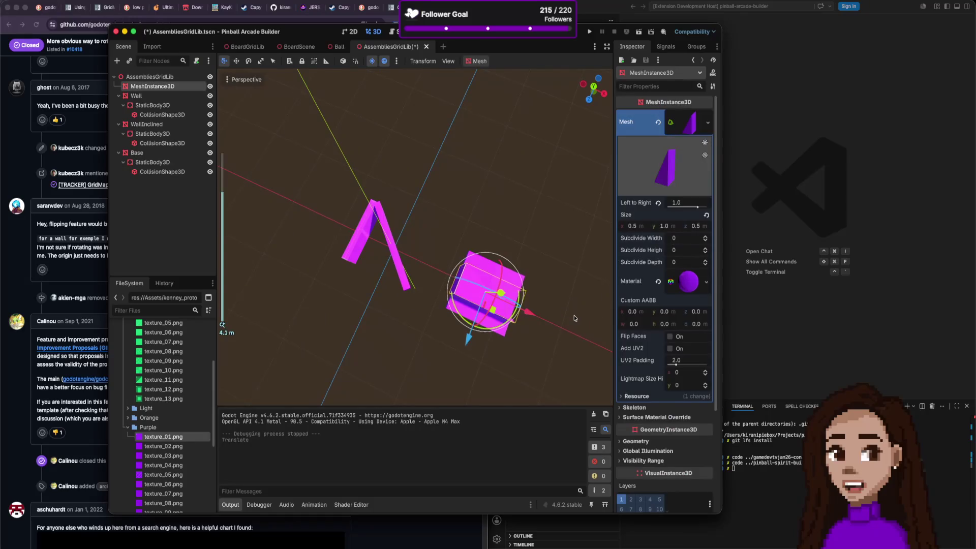
scroll(574, 319, "down", 2)
scroll(574, 318, "up", 3)
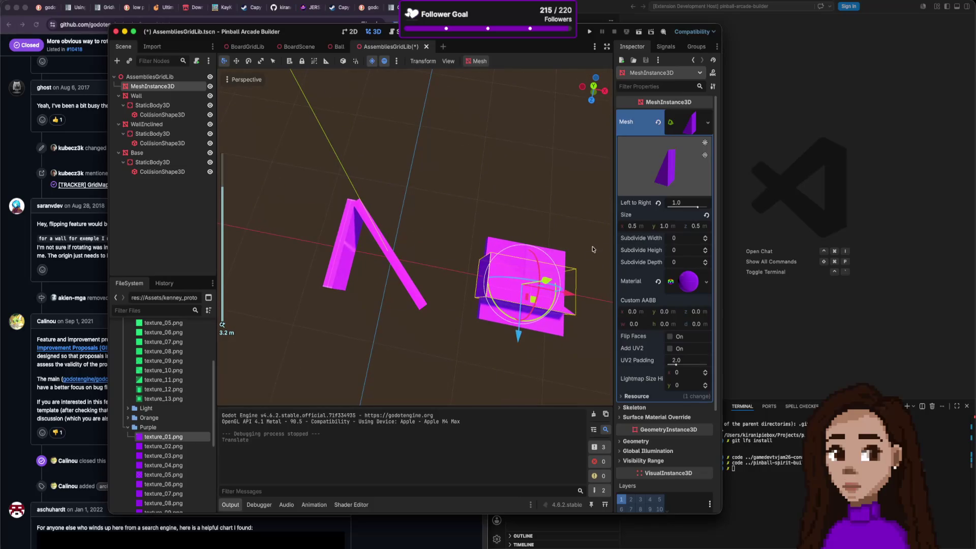
left_click(666, 227)
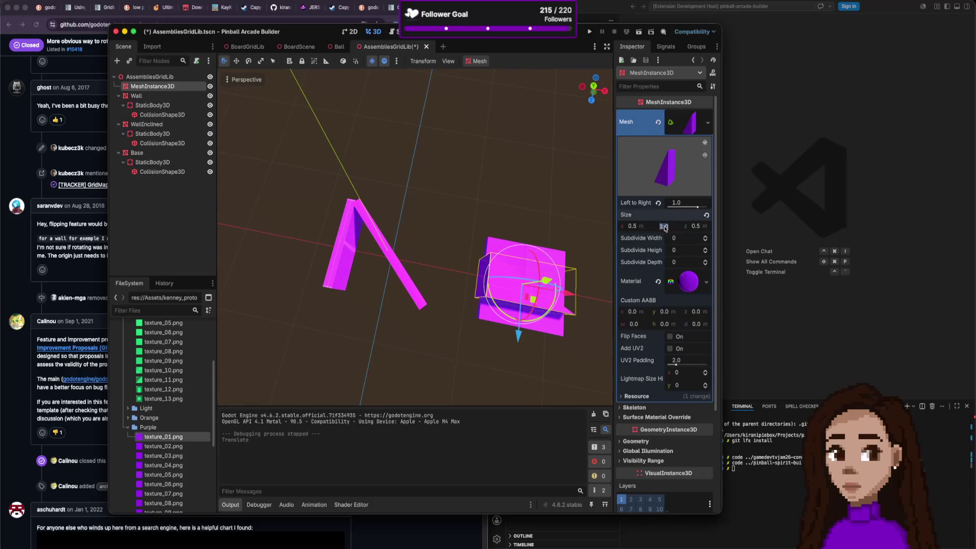
type("0.8")
key("Return")
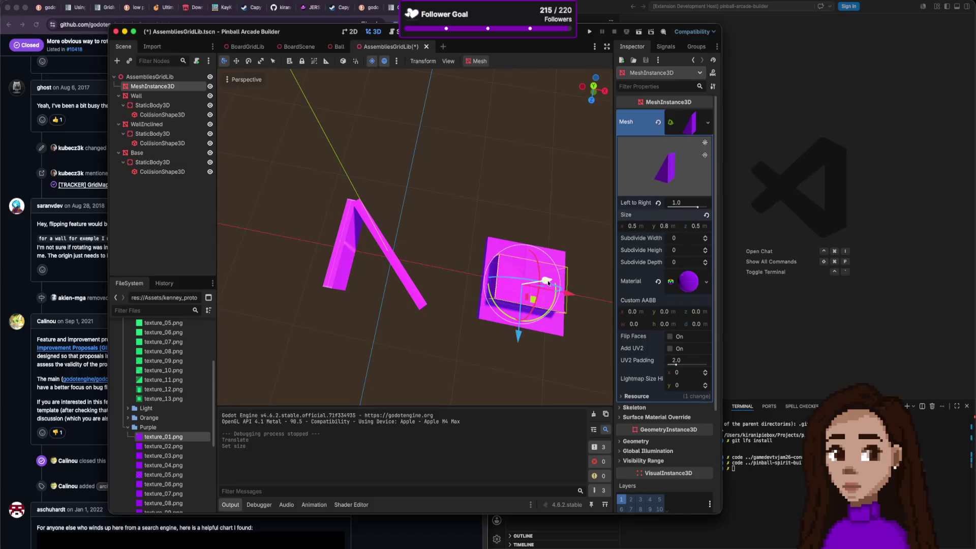
left_click_drag(556, 282, 550, 280)
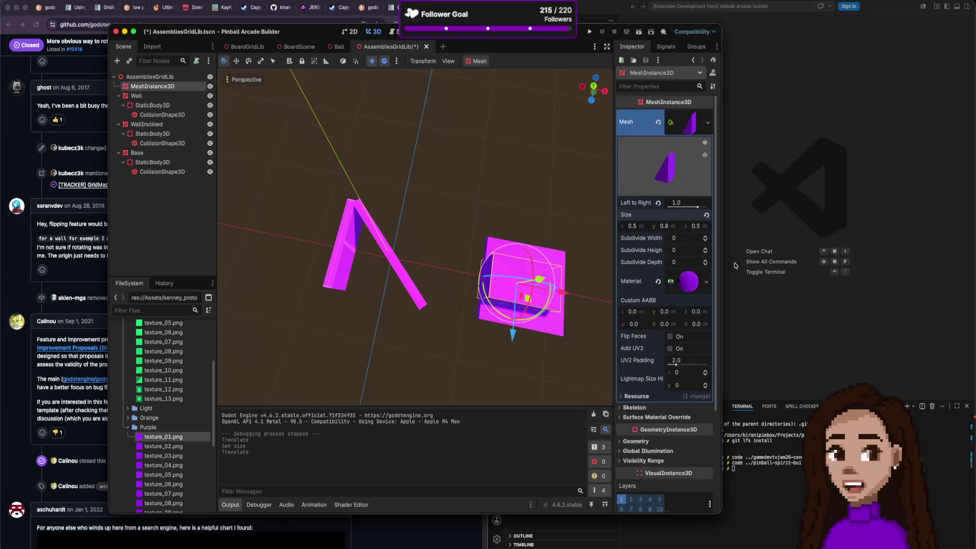
scroll(597, 298, "left", 10)
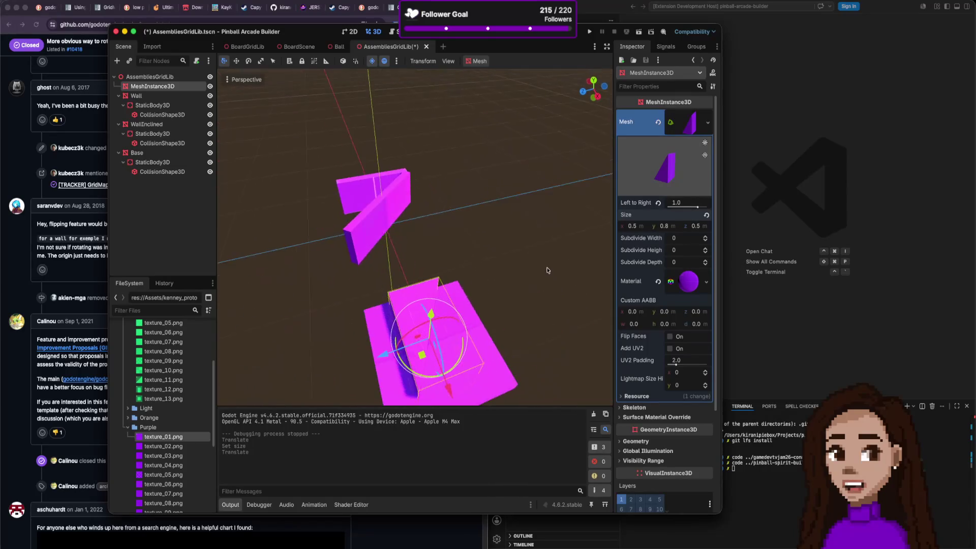
scroll(553, 280, "left", 10)
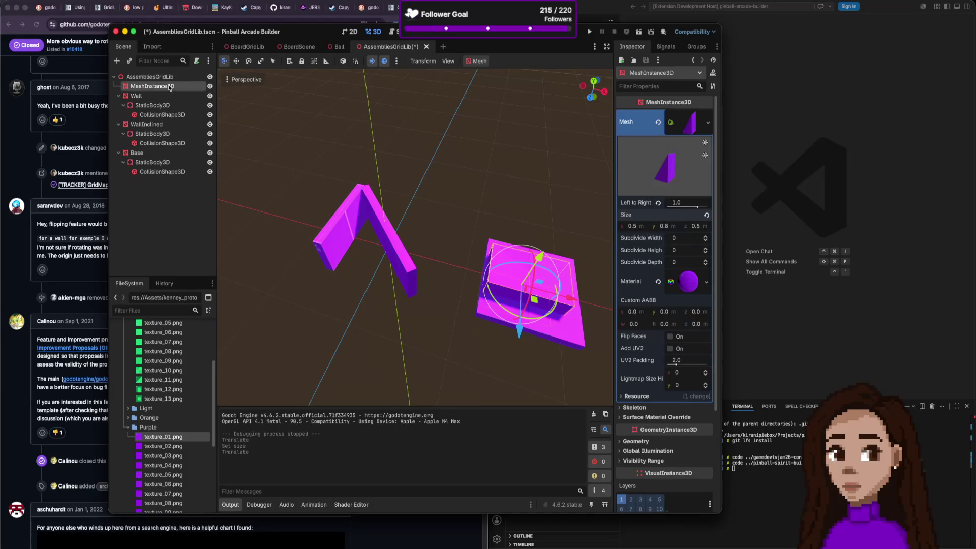
Add a StaticBody3D under MeshInstance3D, then a CollisionShape3D under that StaticBody3D.
key("ctrl+a")
type("sta")
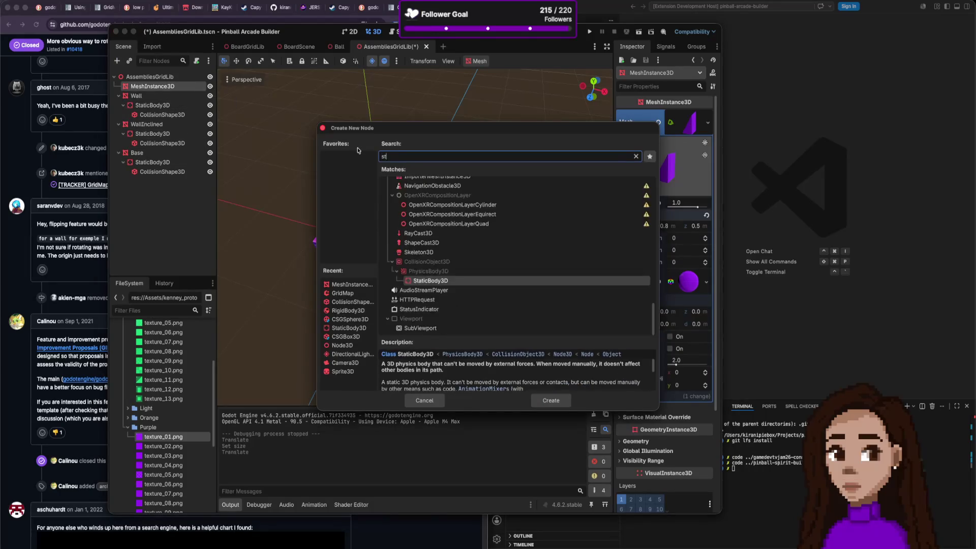
double_click(441, 319)
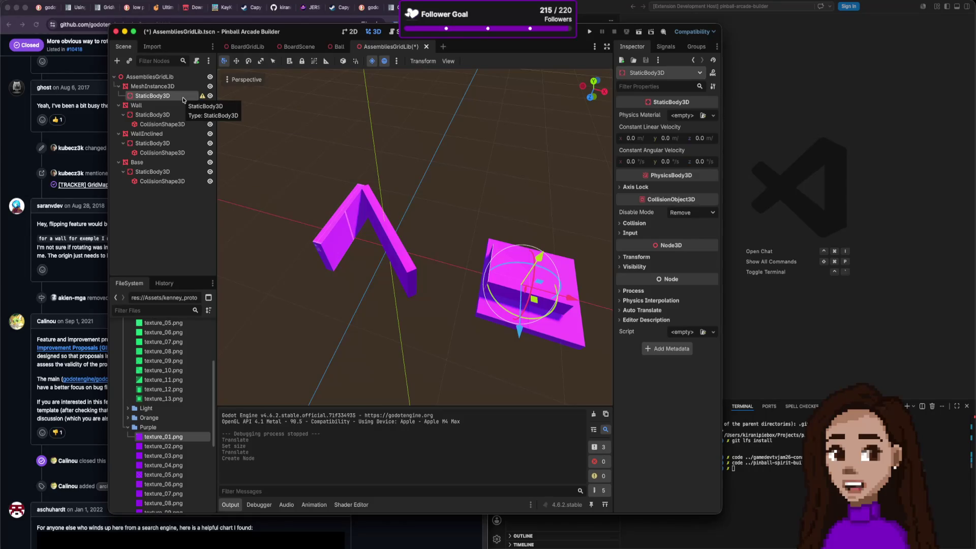
key("super+a")
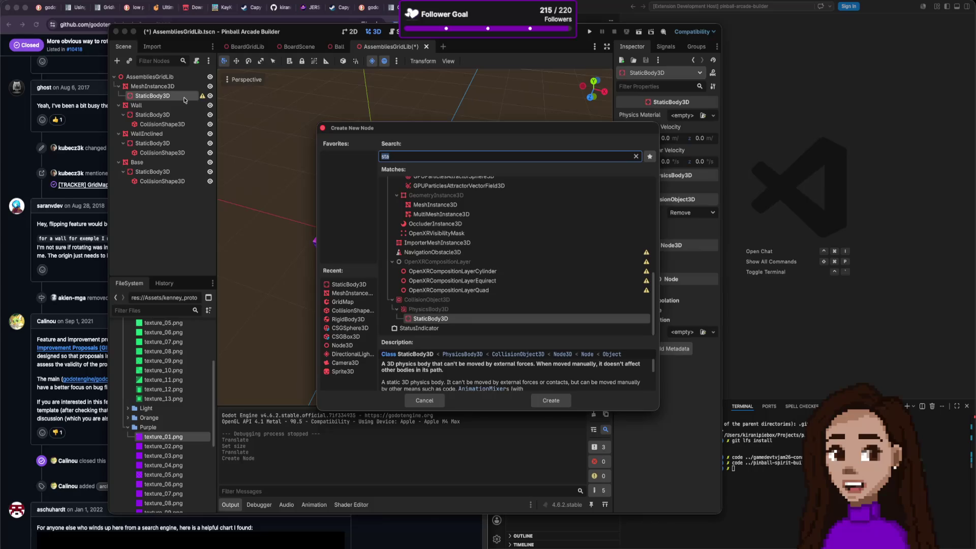
type("coll")
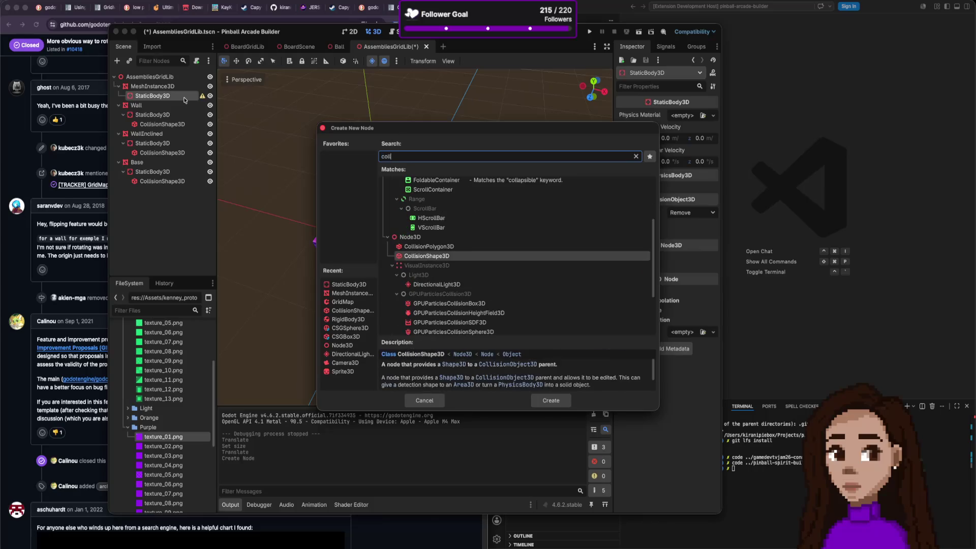
key("Return")
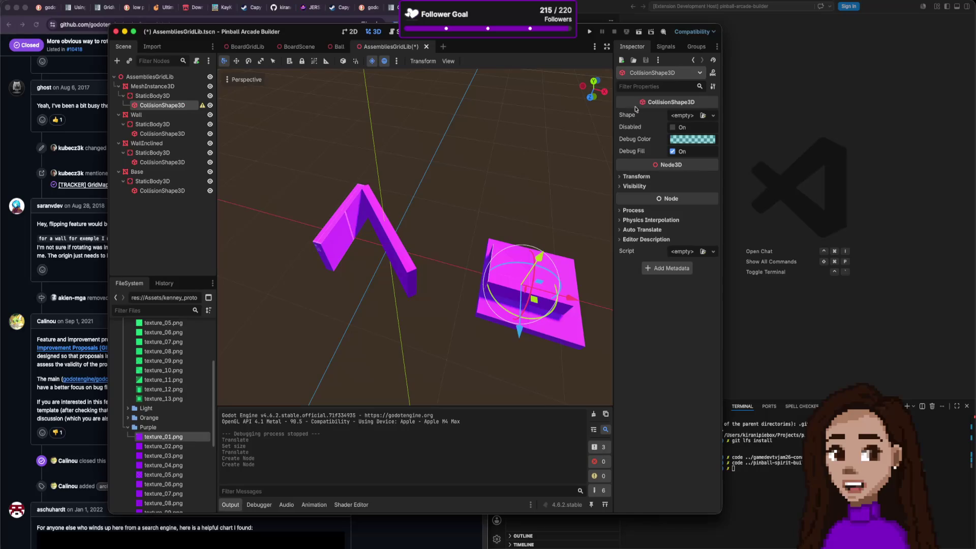
Assign a new ConvexPolygonShape3D as the CollisionShape3D's Shape.
left_click(713, 115)
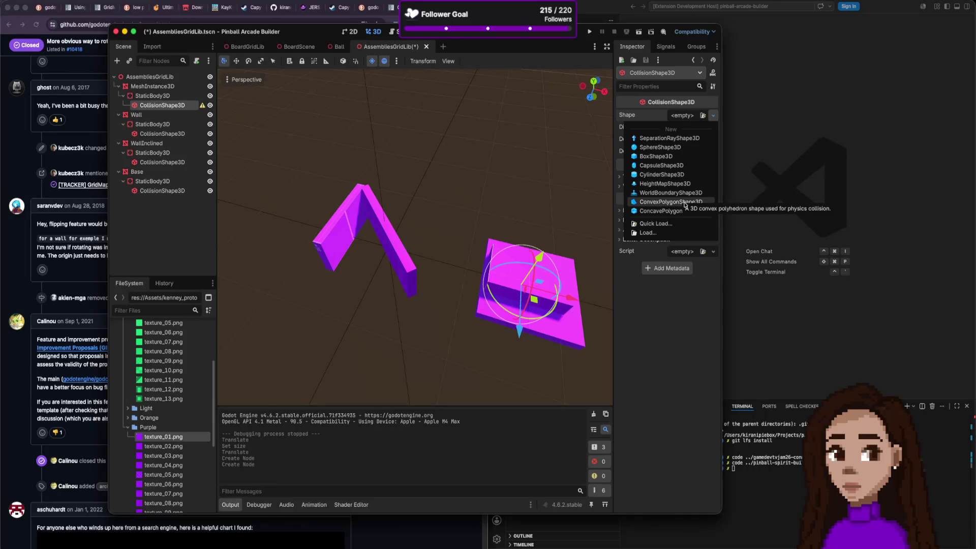
left_click(671, 202)
mouse_move(548, 260)
left_mouse_down()
mouse_move(497, 250)
mouse_move(570, 239)
left_mouse_up()
scroll(570, 239, "up", 3)
Expand the convex shape and bring its custom solver bias back to 0.
left_click(699, 119)
left_click_drag(681, 140, 687, 140)
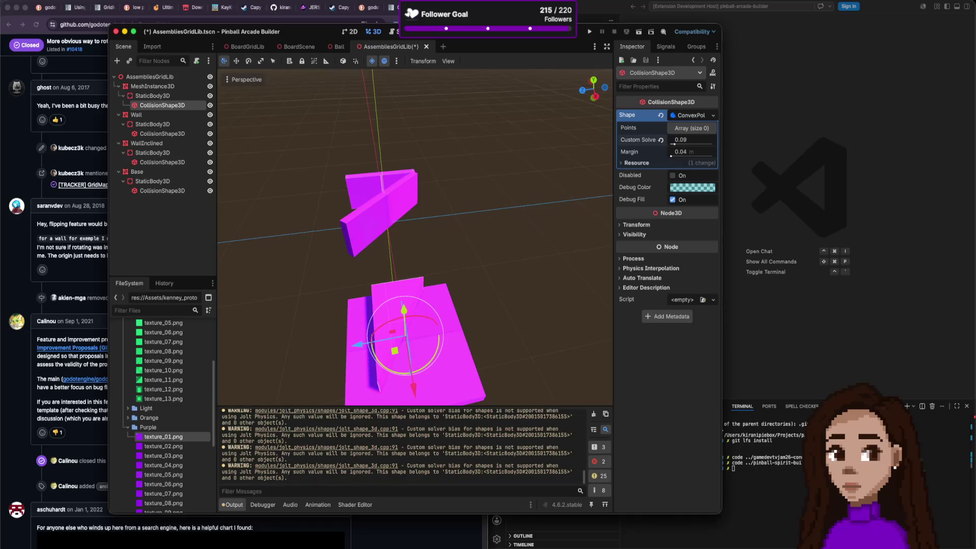
left_click(691, 128)
left_click_drag(451, 218, 487, 220)
mouse_move(562, 272)
left_mouse_down()
mouse_move(546, 241)
mouse_move(533, 258)
left_mouse_up()
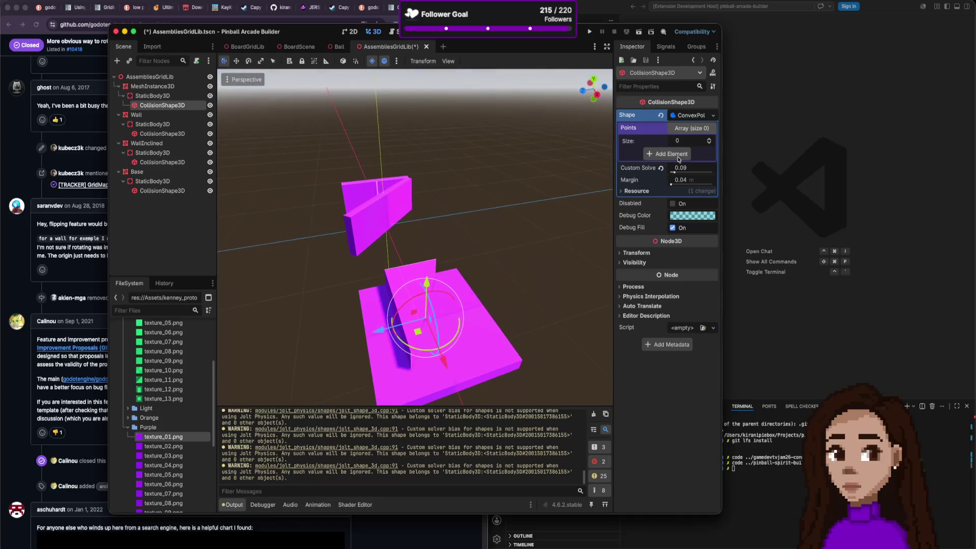
left_click_drag(674, 173, 670, 172)
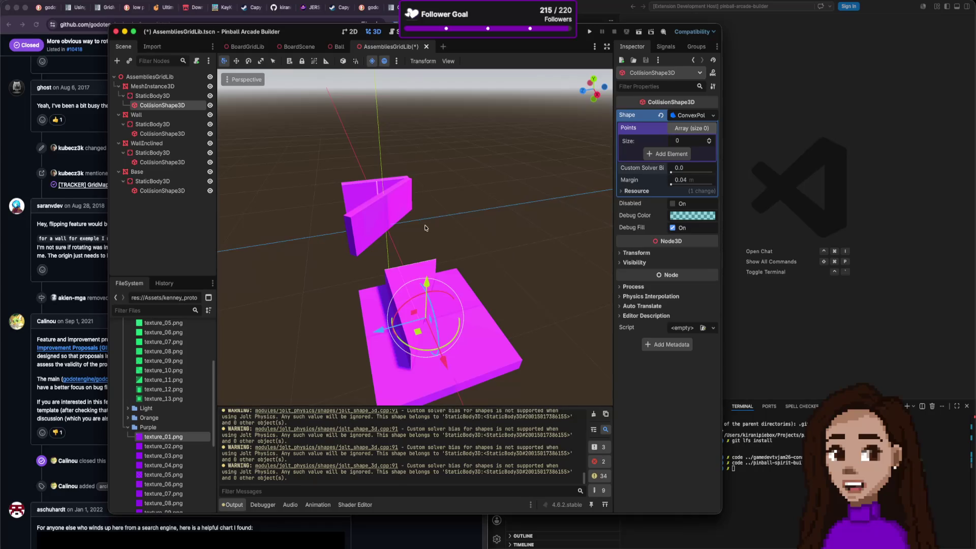
left_click_drag(449, 268, 488, 285)
left_click(501, 300)
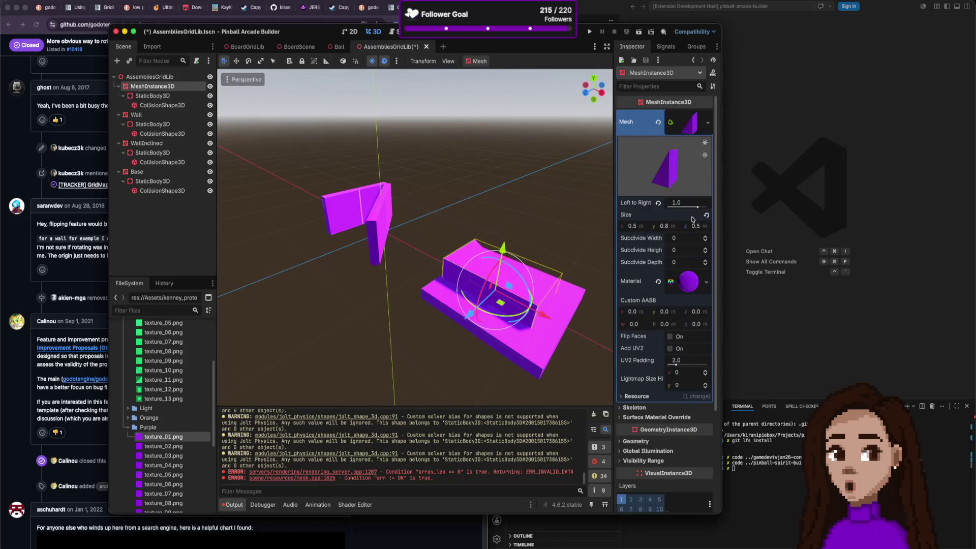
Delete the convex CollisionShape3D from under the wedge's StaticBody3D.
left_click(483, 62)
left_click(153, 95)
right_click(171, 97)
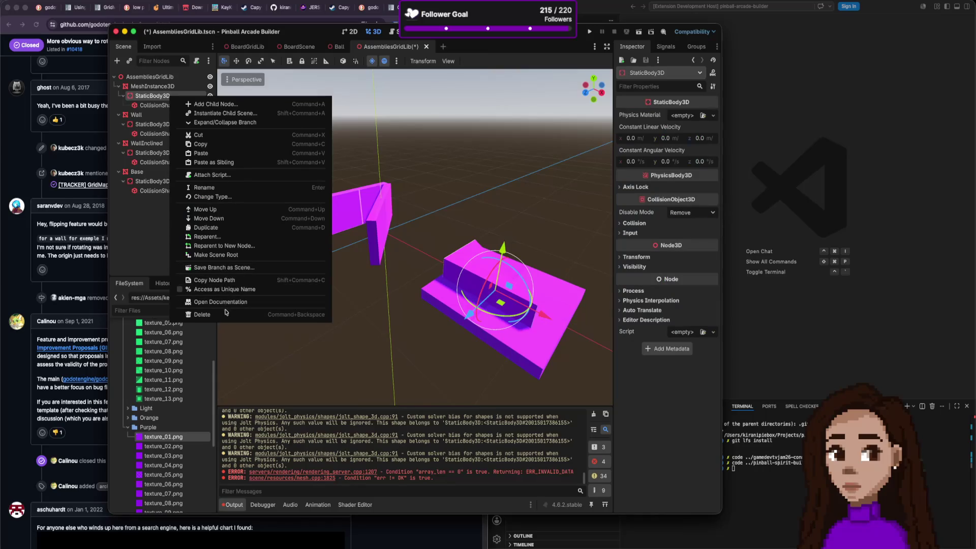
left_click(160, 95)
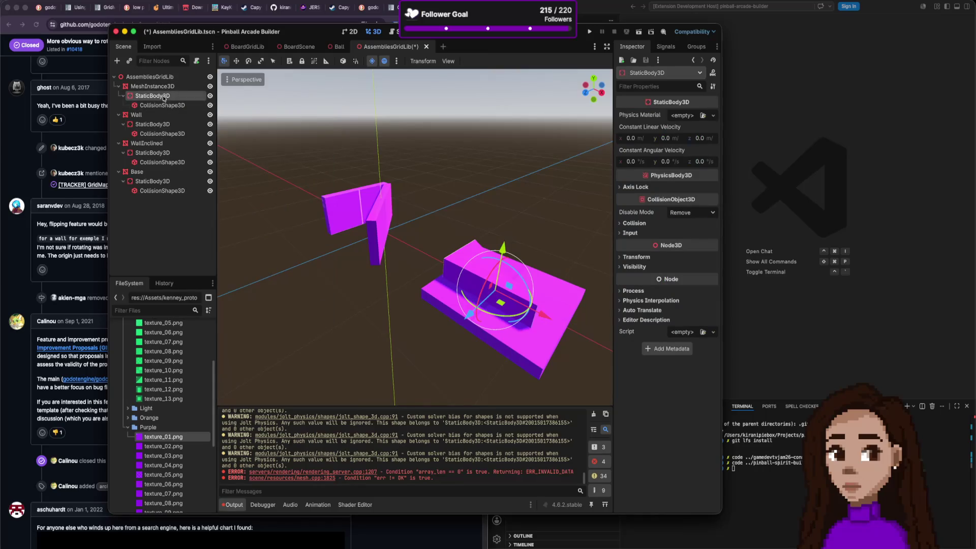
right_click(169, 99)
left_click(149, 100)
right_click(182, 105)
left_click(183, 106)
right_click(181, 105)
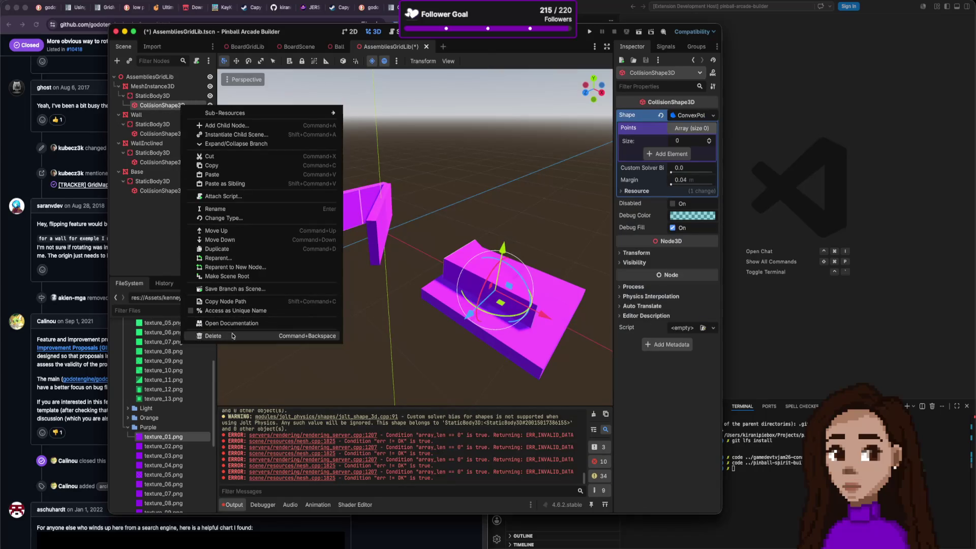
left_click(214, 335)
left_click(507, 280)
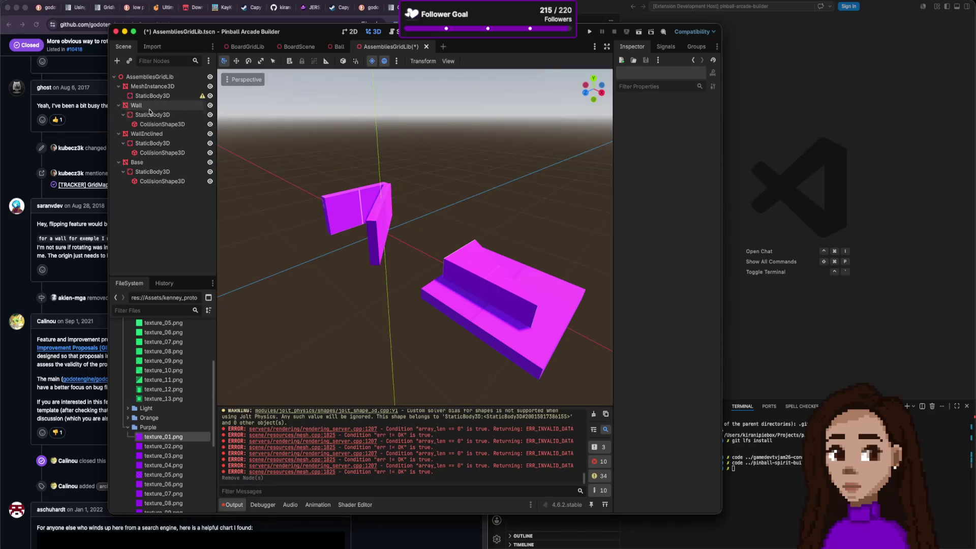
Select the MeshInstance3D wedge and choose Mesh > Create Collision Shape (Sibling, Trimesh).
left_click(168, 87)
left_click(477, 61)
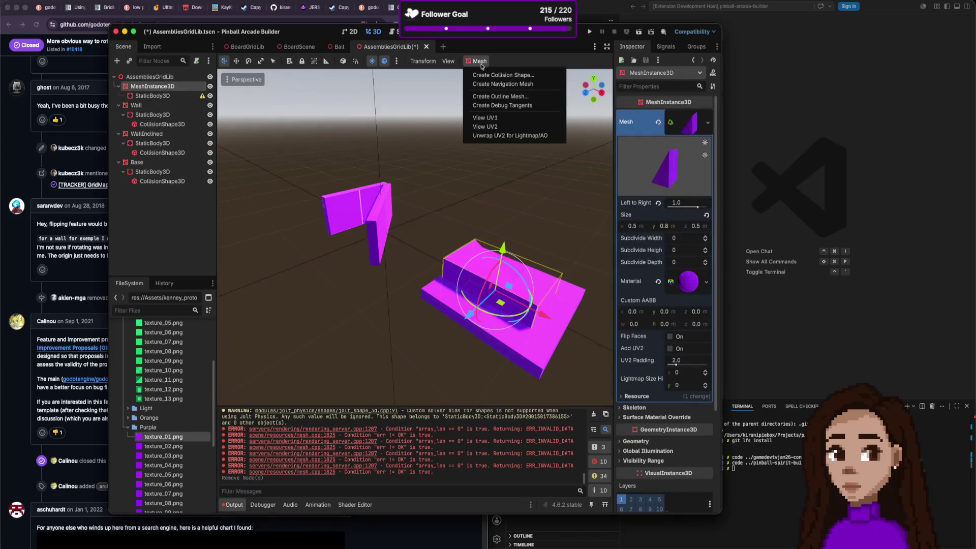
left_click(492, 77)
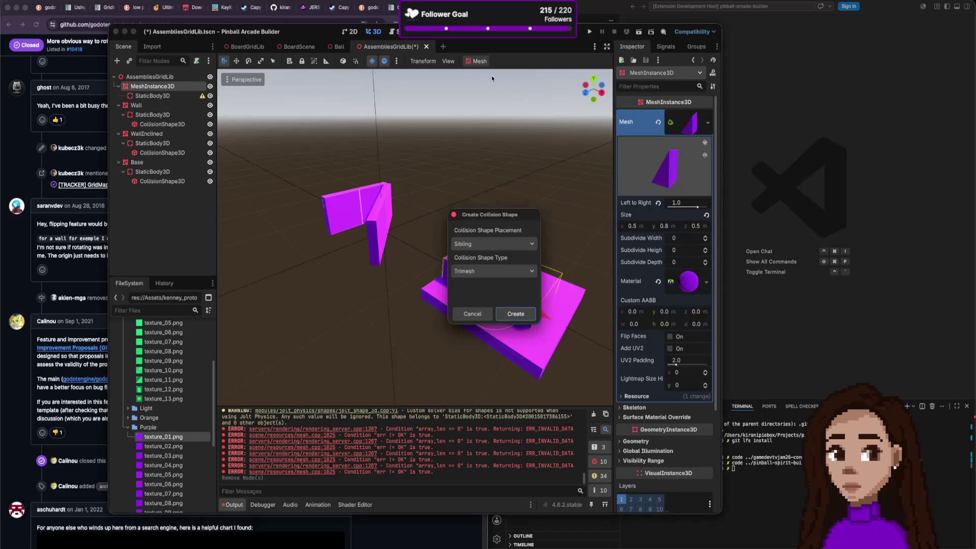
Create the trimesh ConcavePolygonShape3D collision from the wedge mesh and zoom around to inspect it.
left_click(514, 314)
scroll(557, 238, "up", 2)
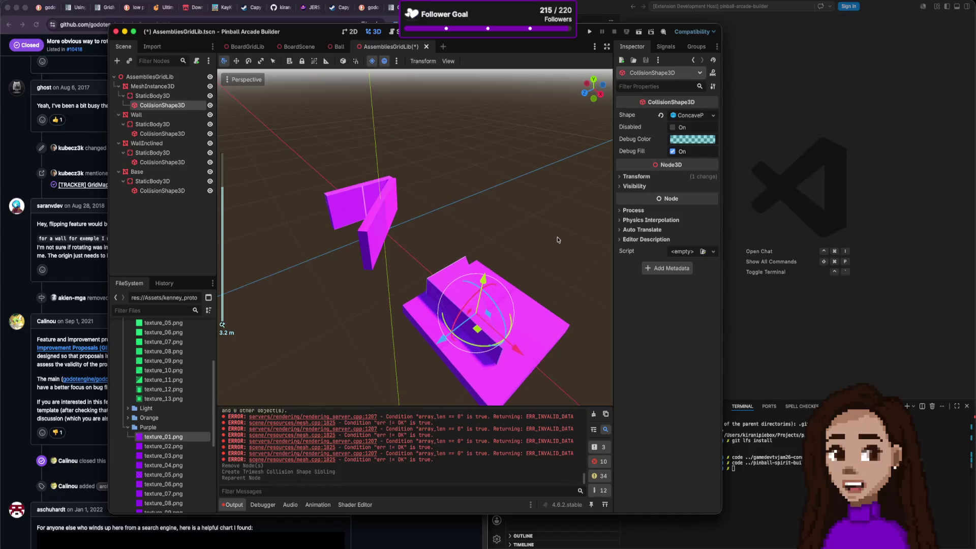
scroll(557, 244, "up", 5)
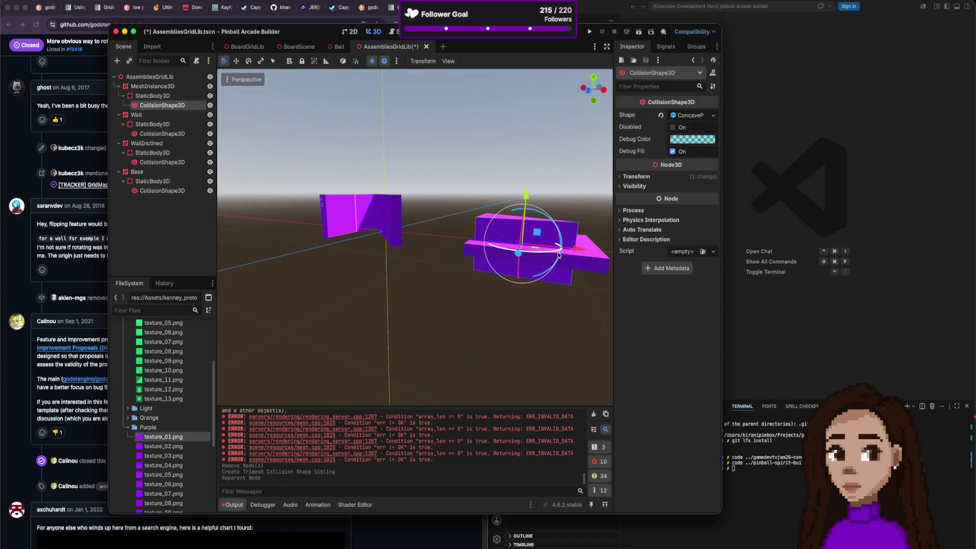
scroll(557, 252, "down", 3)
scroll(567, 256, "down", 1)
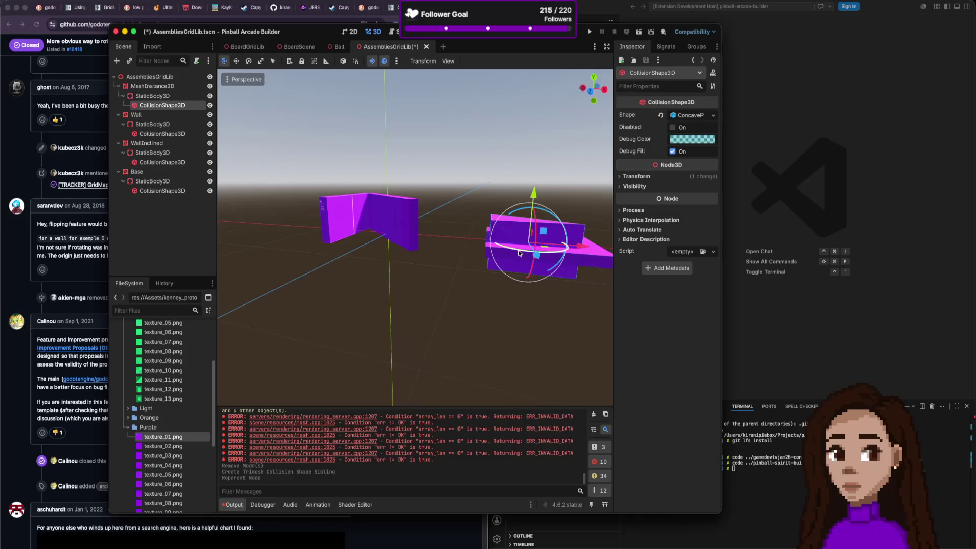
scroll(526, 234, "up", 5)
scroll(523, 243, "down", 5)
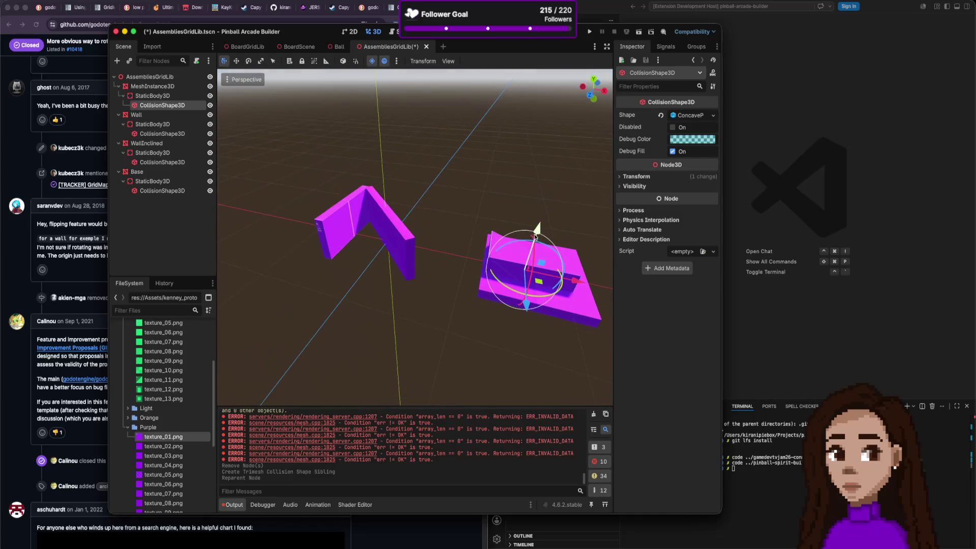
scroll(540, 227, "up", 5)
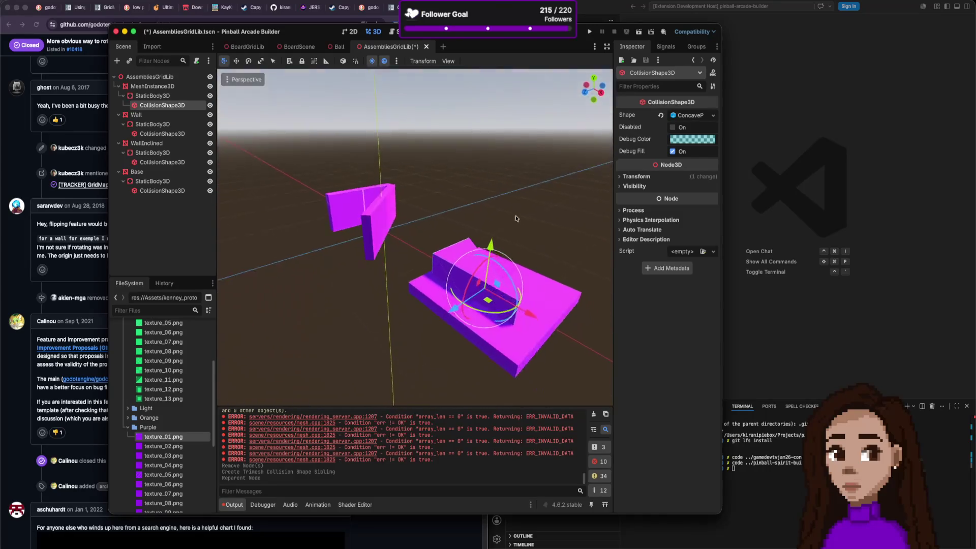
scroll(506, 214, "left", 5)
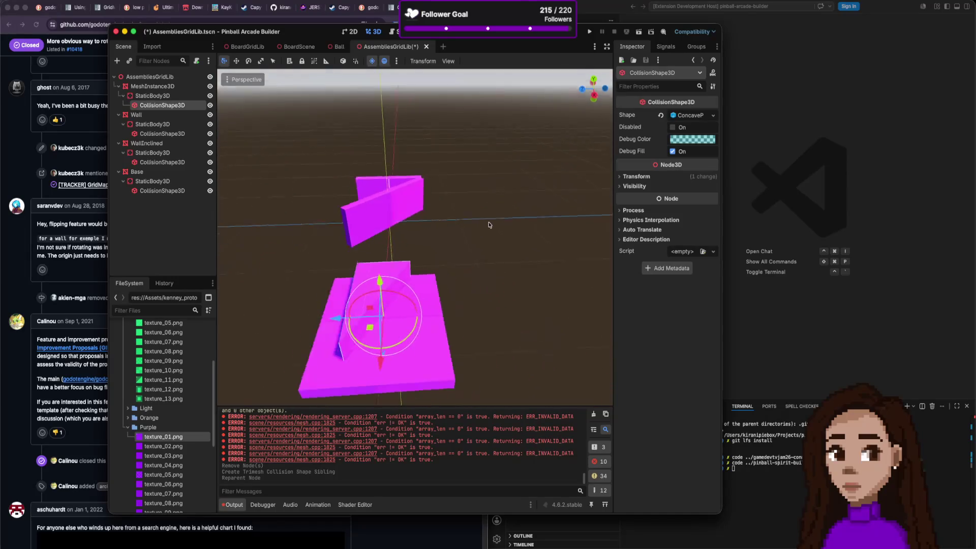
scroll(484, 225, "down", 5)
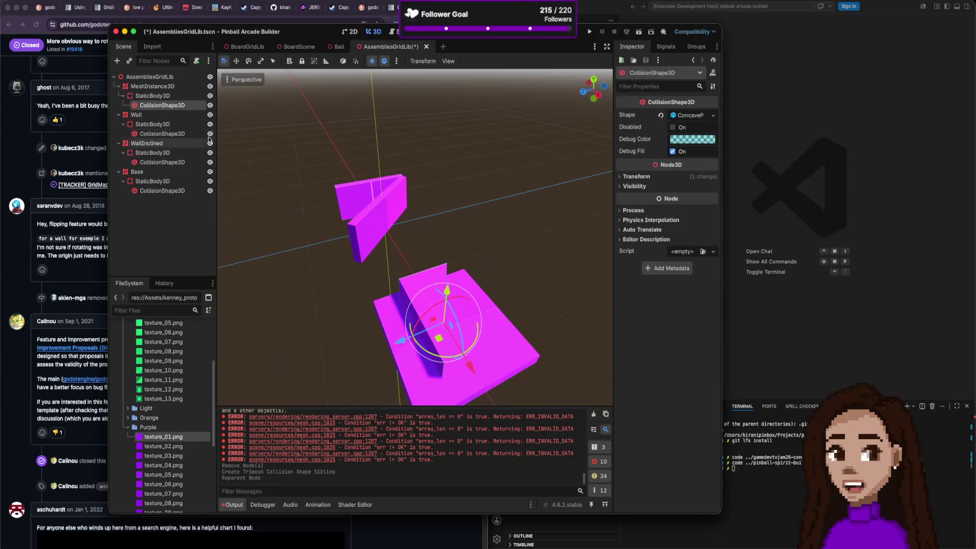
left_click(169, 88)
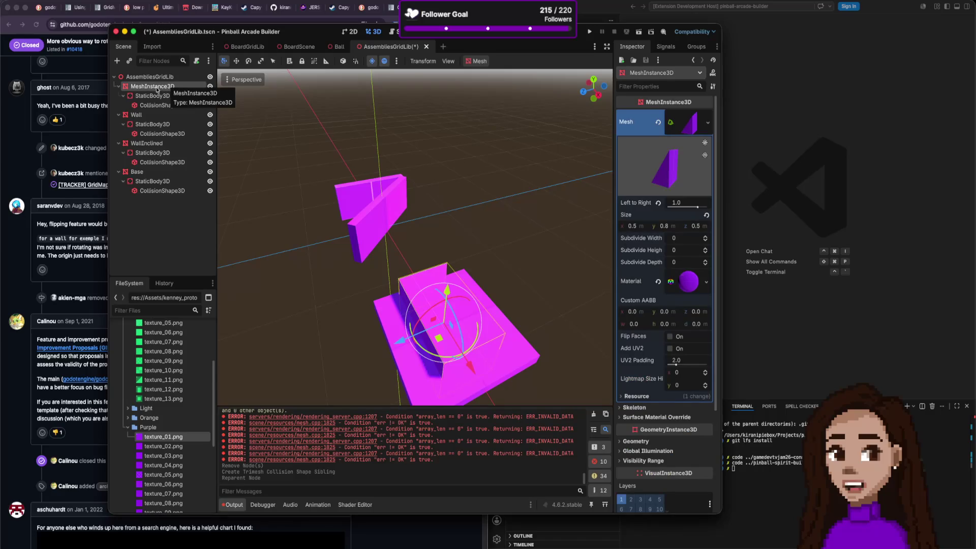
Look over the BoardGridLib and BoardScene scenes, then return to AssembliesGridLib.
left_click(249, 48)
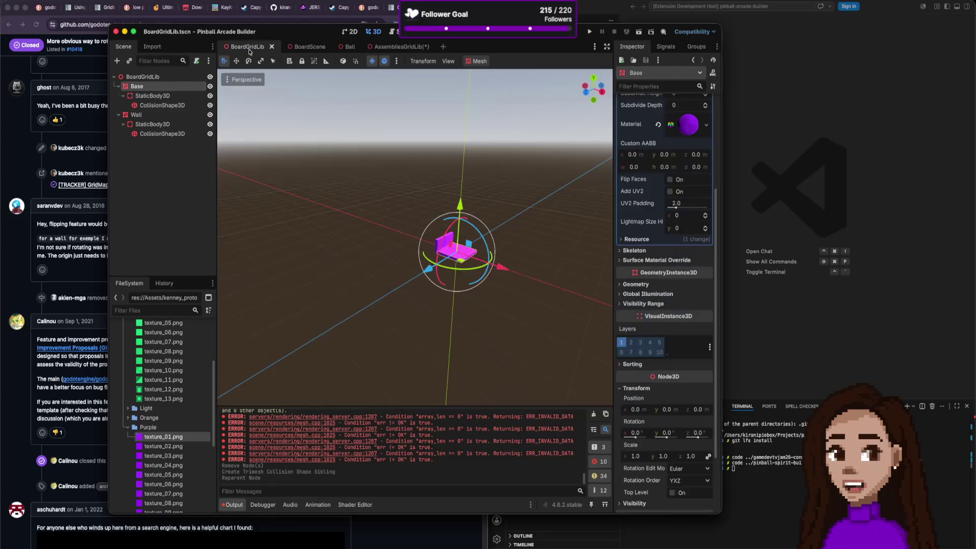
left_click(298, 48)
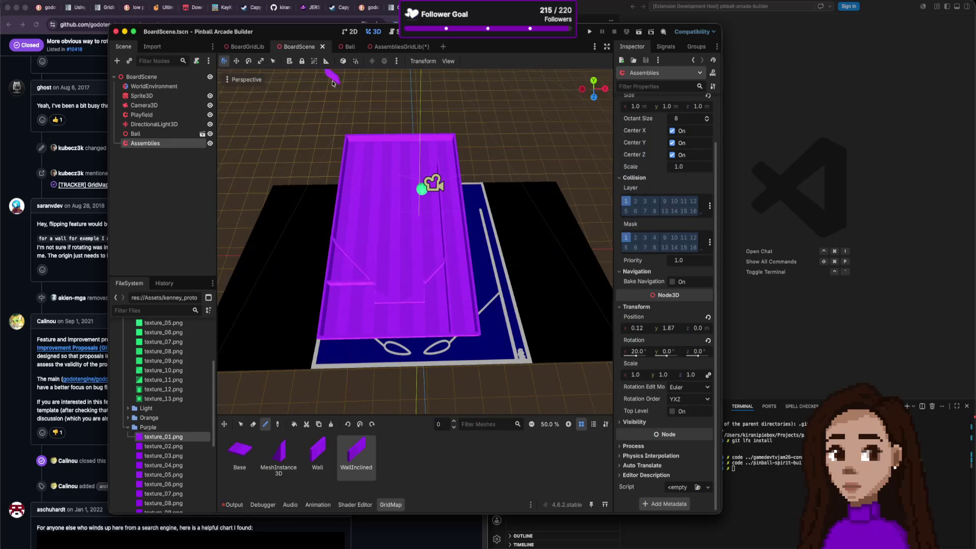
left_click(394, 47)
Rename the MeshInstance3D wedge to 'Flipper' and save AssembliesGridLib.
double_click(156, 87)
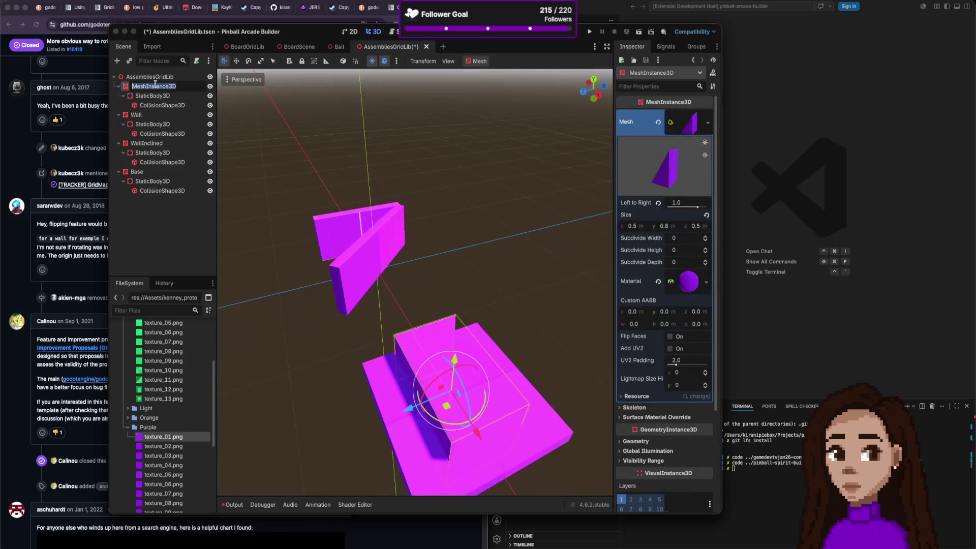
type("Flipper")
key("Return")
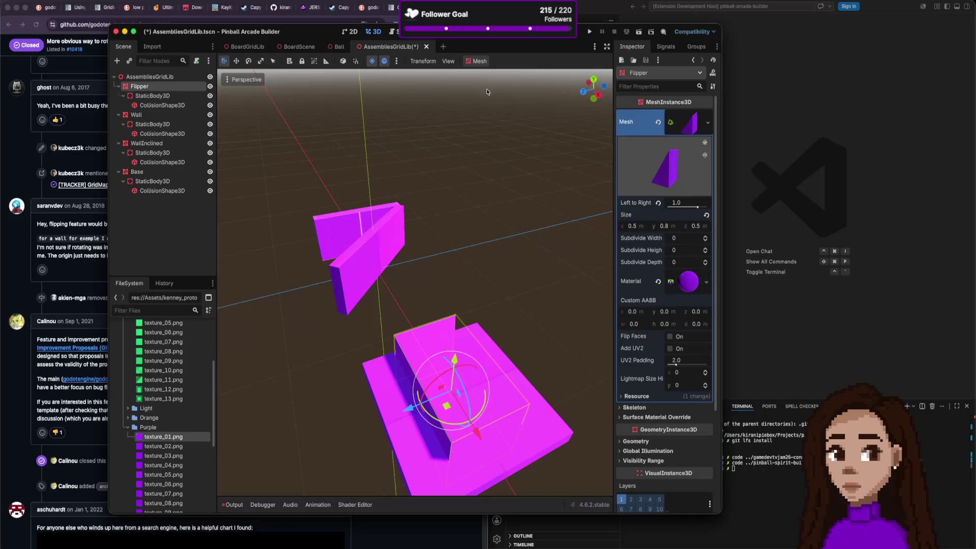
key("super+s")
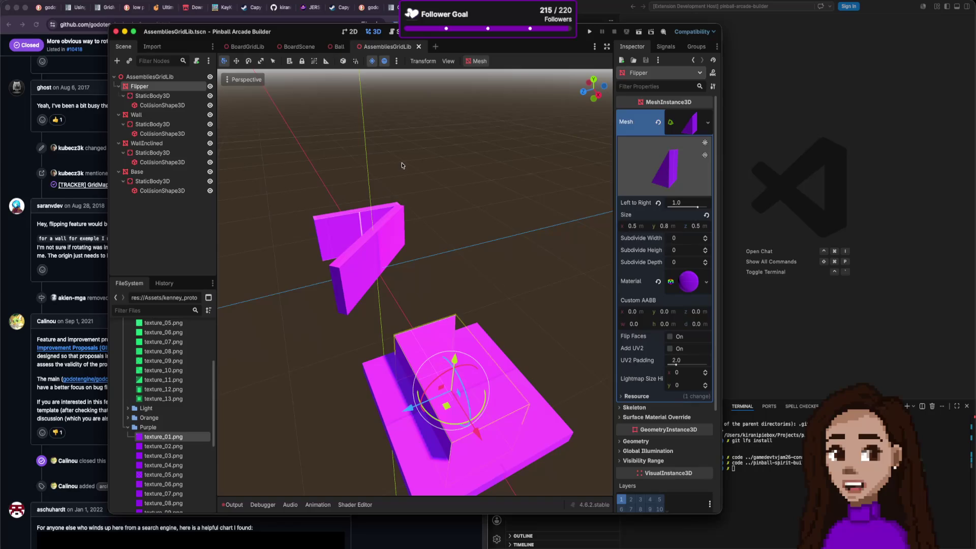
Recheck the pinball board, then select the Flipper in the AssembliesGridLib viewport.
scroll(376, 168, "right", 5)
scroll(415, 174, "down", 5)
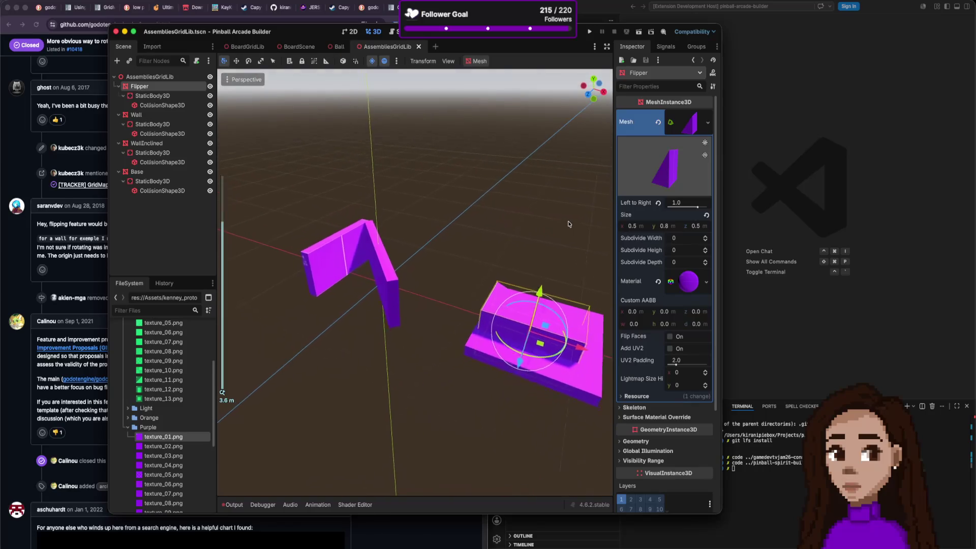
scroll(566, 228, "up", 5)
scroll(589, 239, "down", 5)
scroll(588, 239, "right", 5)
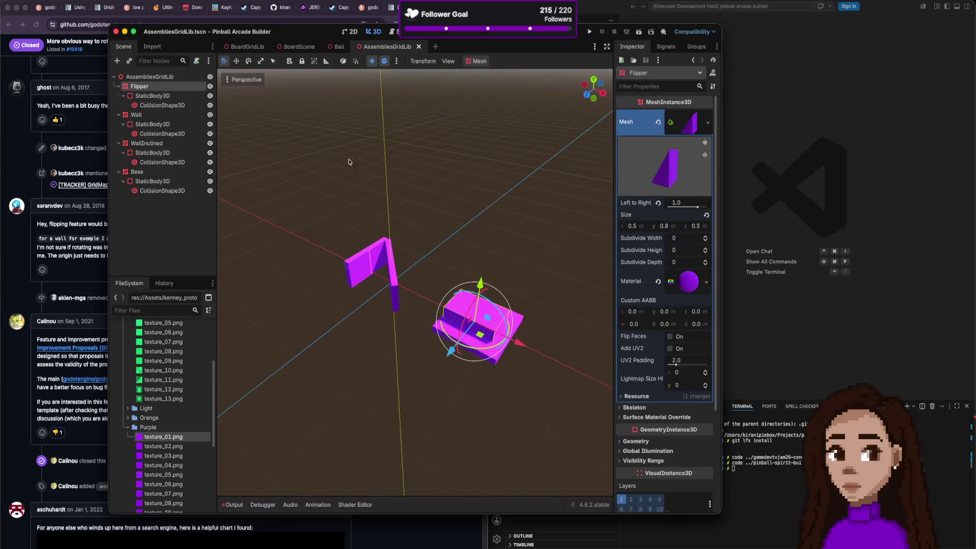
left_click(299, 46)
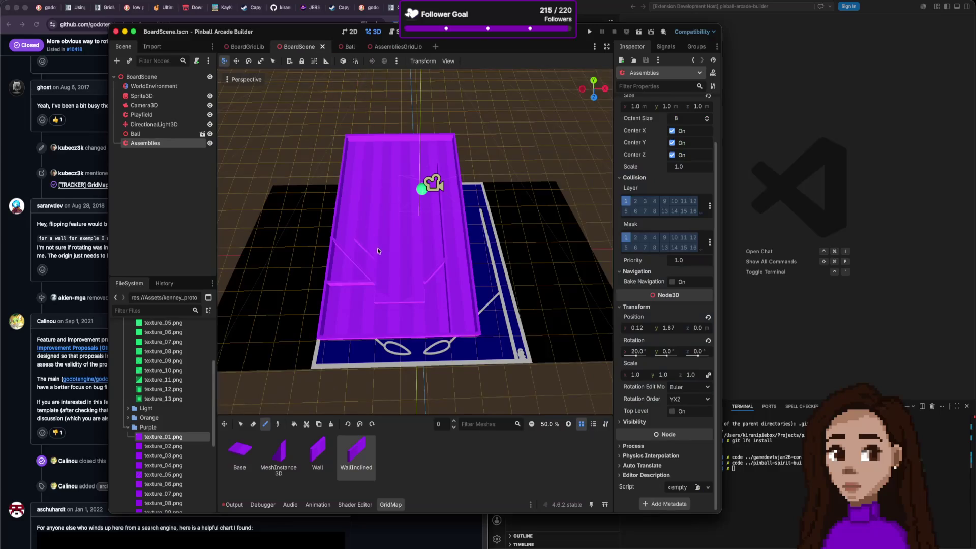
left_click(397, 47)
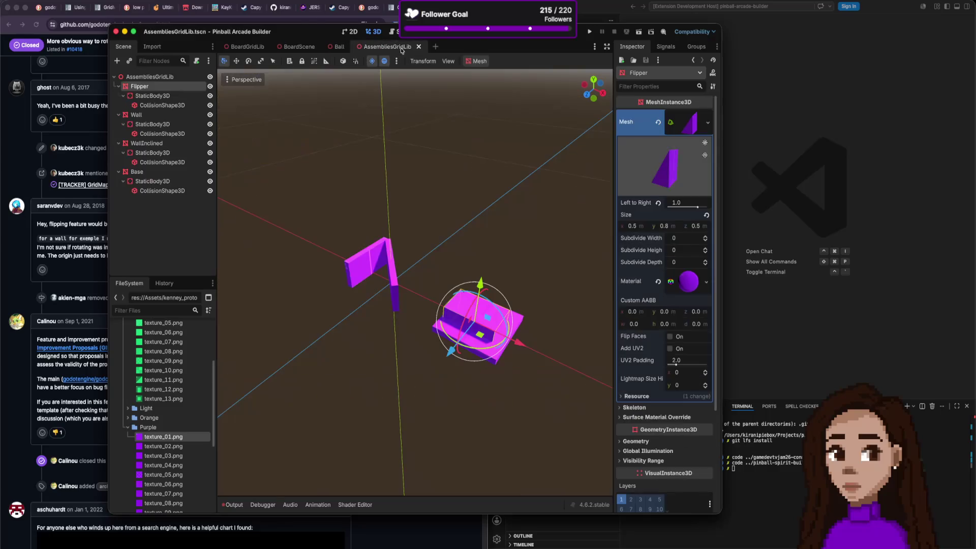
left_click(526, 350)
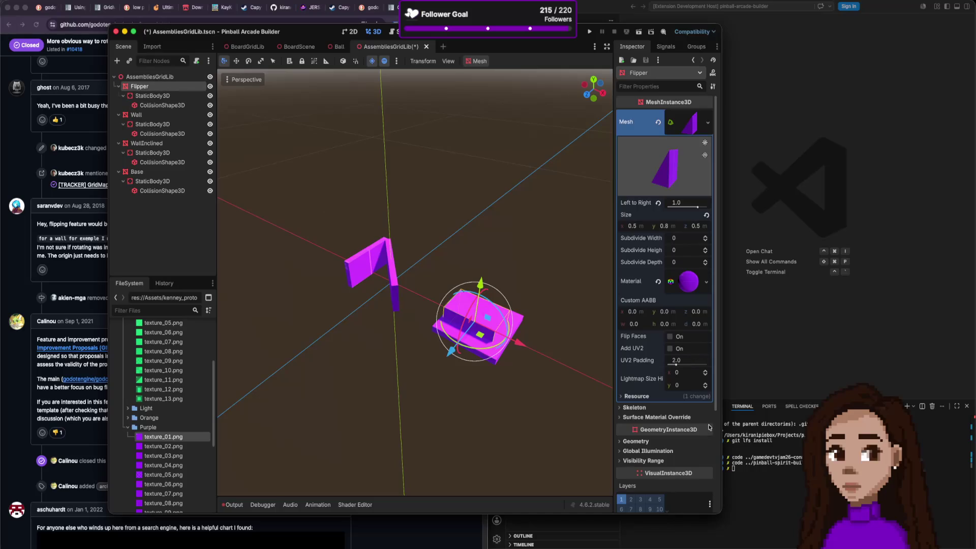
Revert the Flipper and Base positions to 0, 0, 0 and save AssembliesGridLib.
scroll(673, 429, "down", 5)
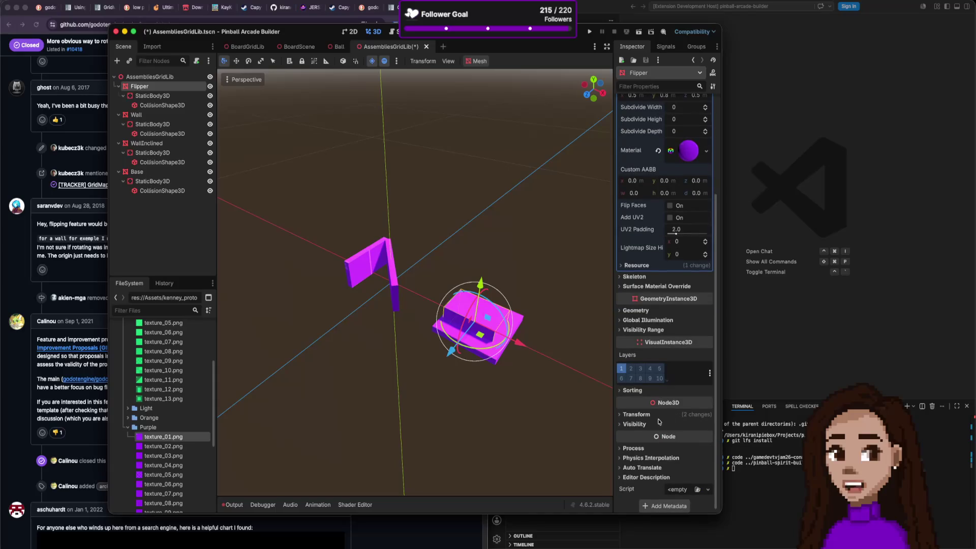
left_click(667, 416)
left_click(706, 426)
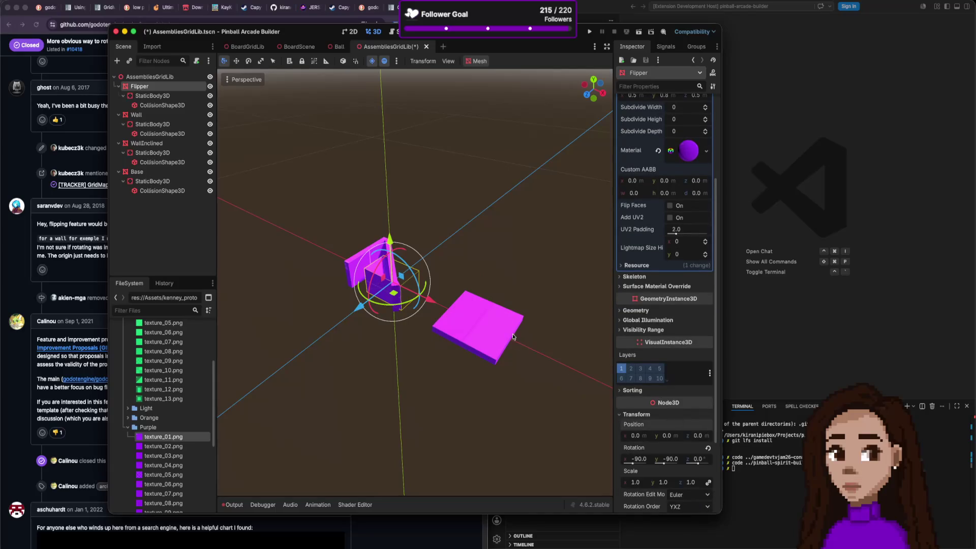
left_click(497, 325)
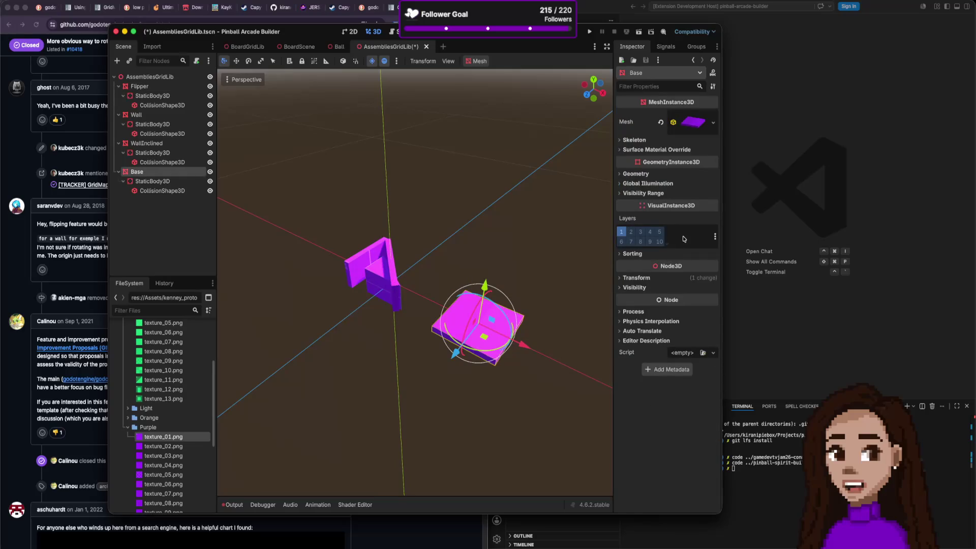
left_click(641, 277)
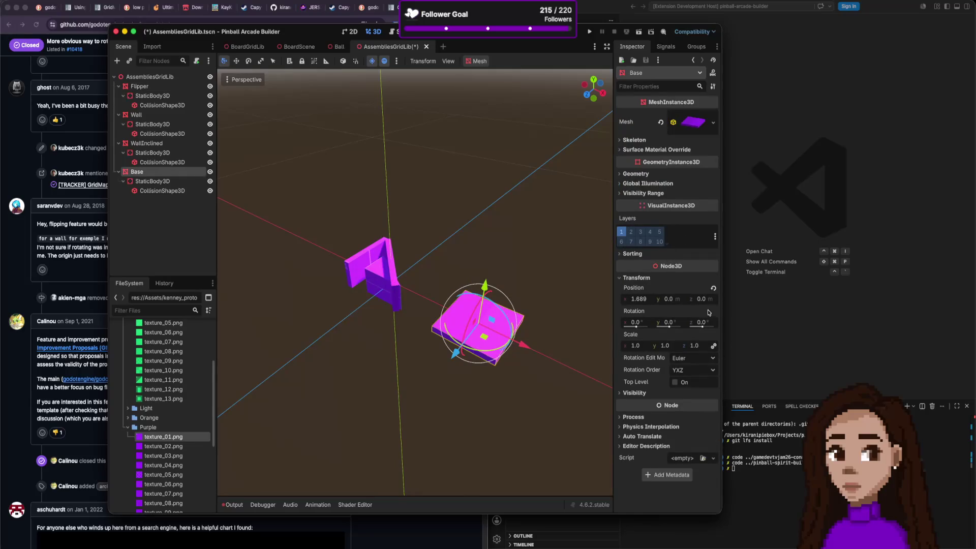
left_click(713, 288)
key("ctrl+s")
left_click(229, 104)
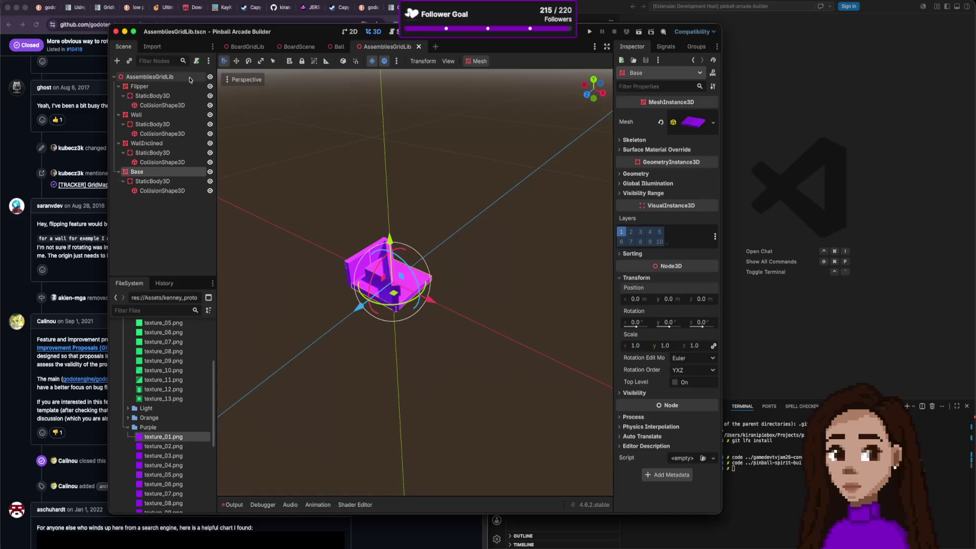
left_click(84, 1)
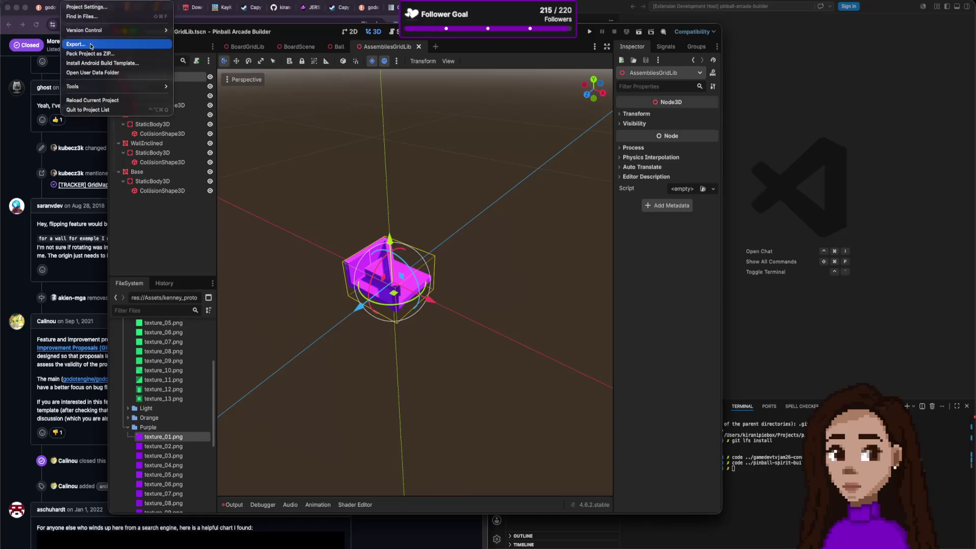
Export the scene as a MeshLibrary, overwriting AssembliesGridLib.tres.
left_click(76, 44)
key("Escape")
left_click(56, 1)
mouse_move(117, 124)
left_click(161, 126)
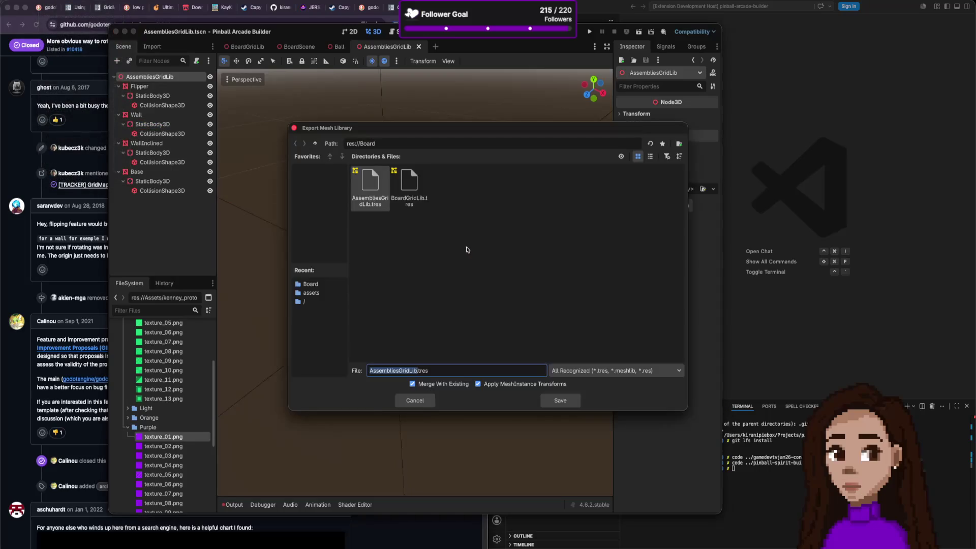
left_click(560, 400)
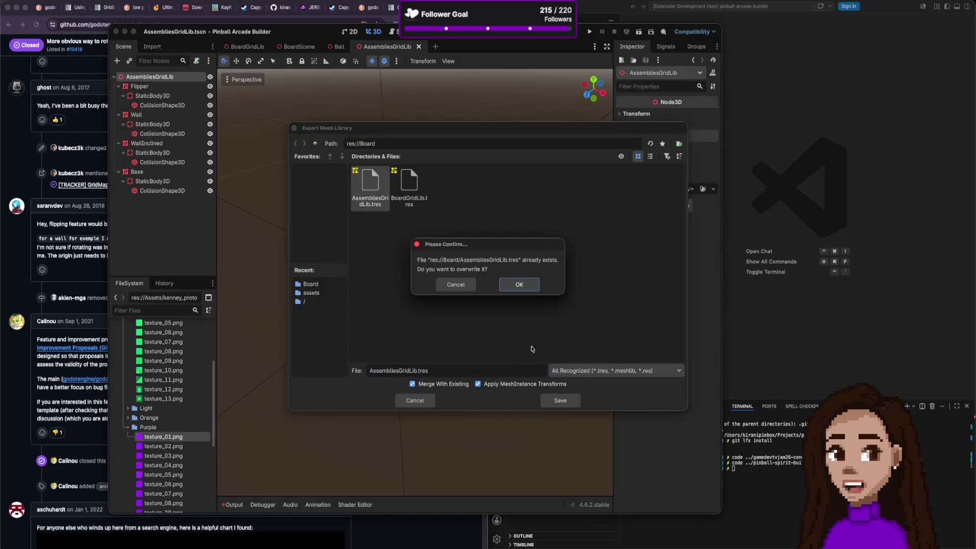
left_click(518, 288)
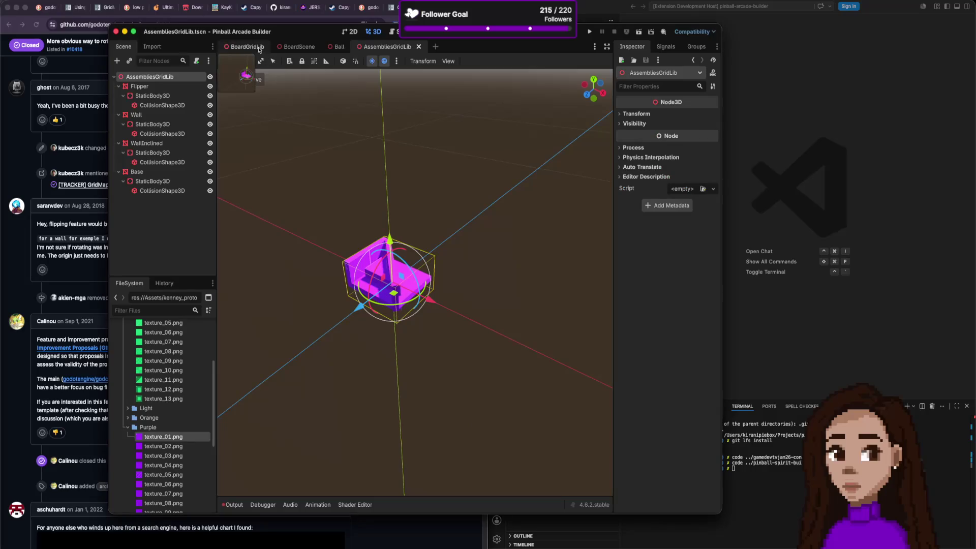
Pick the new Flipper piece in the BoardScene GridMap palette, then return to AssembliesGridLib.
left_click(299, 46)
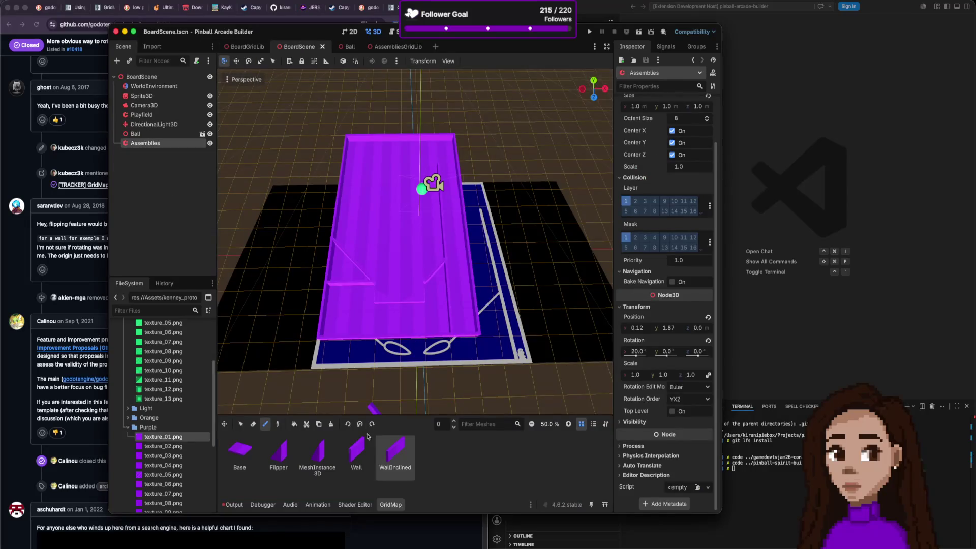
left_click(280, 454)
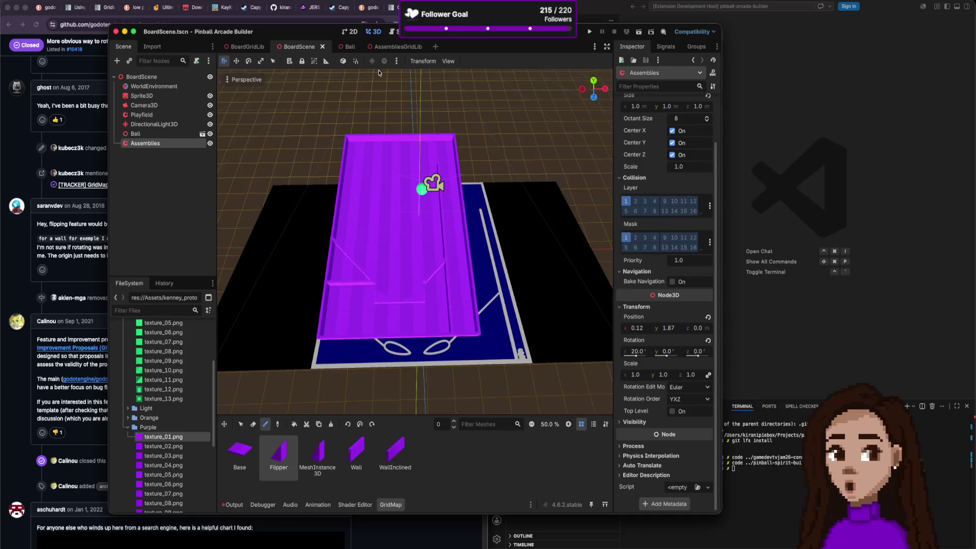
left_click(396, 47)
scroll(346, 279, "up", 5)
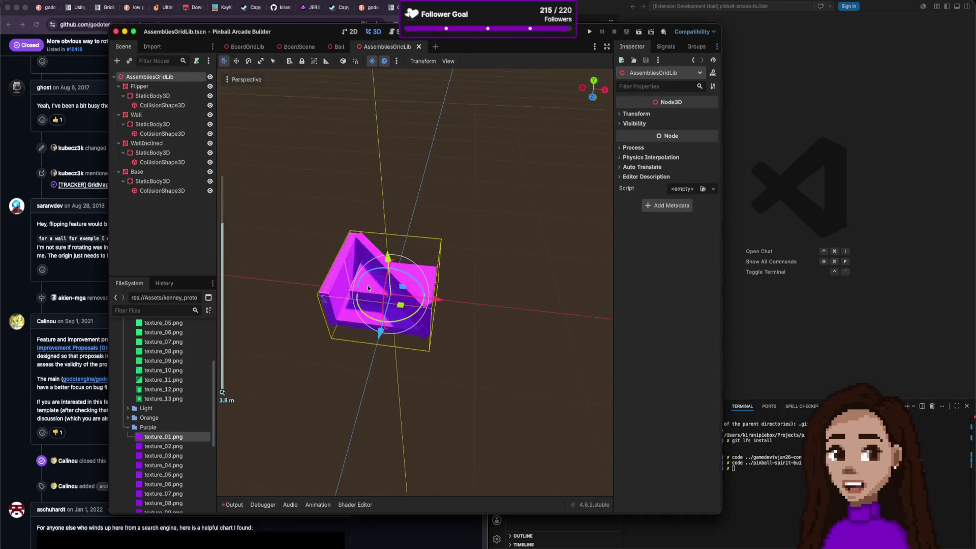
Drag the Flipper slightly left along X, hide Wall and WallInclined, and switch to Top view.
left_click(391, 330)
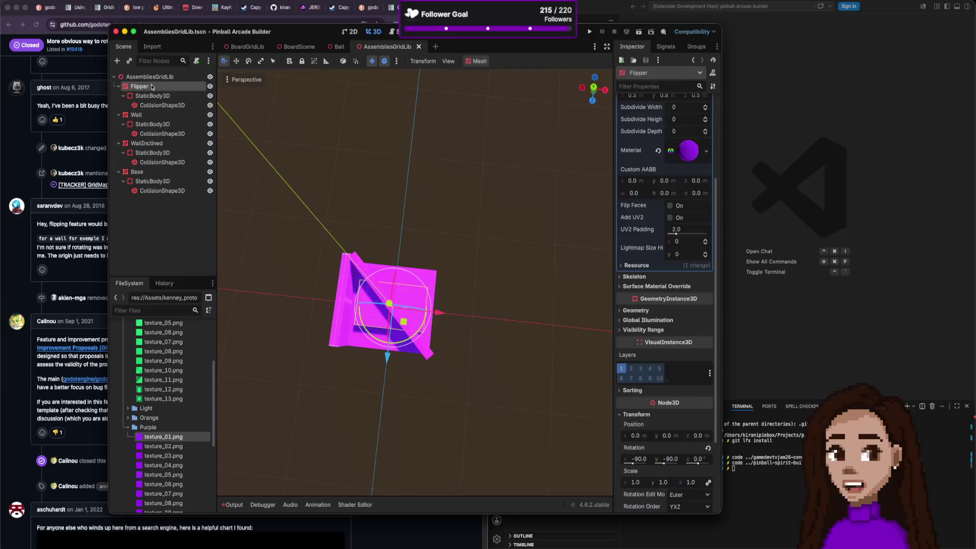
left_click_drag(436, 312, 422, 312)
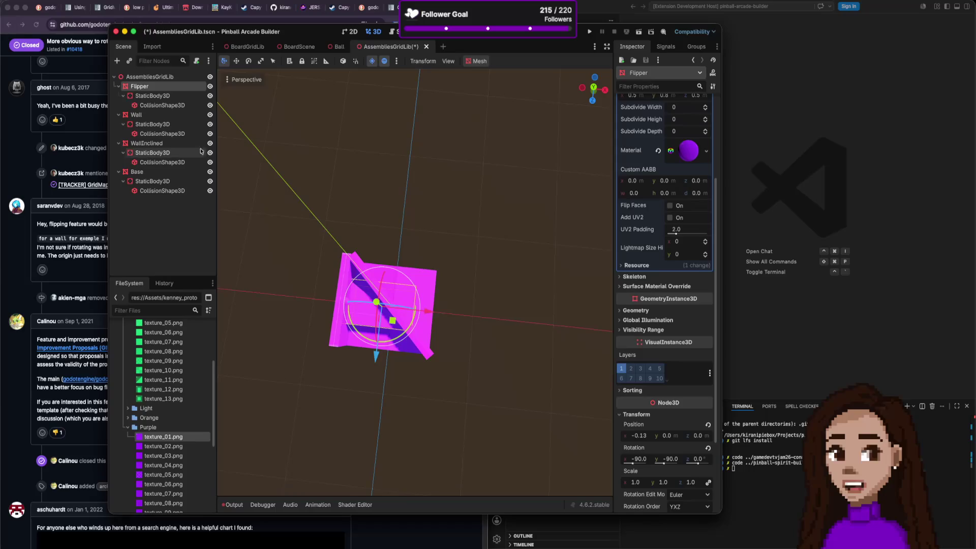
left_click(210, 115)
left_click(210, 143)
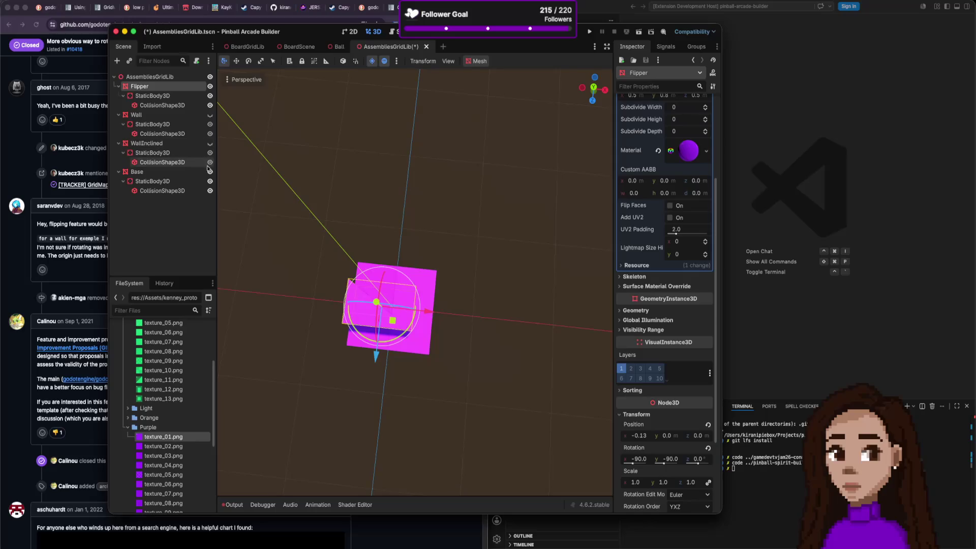
left_click(210, 171)
left_click(210, 171)
scroll(323, 202, "down", 3)
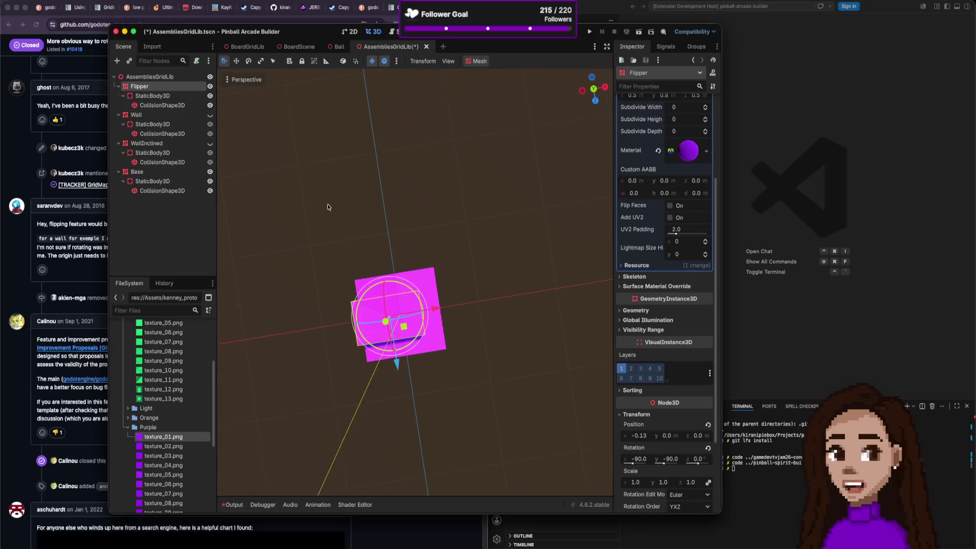
left_click(594, 89)
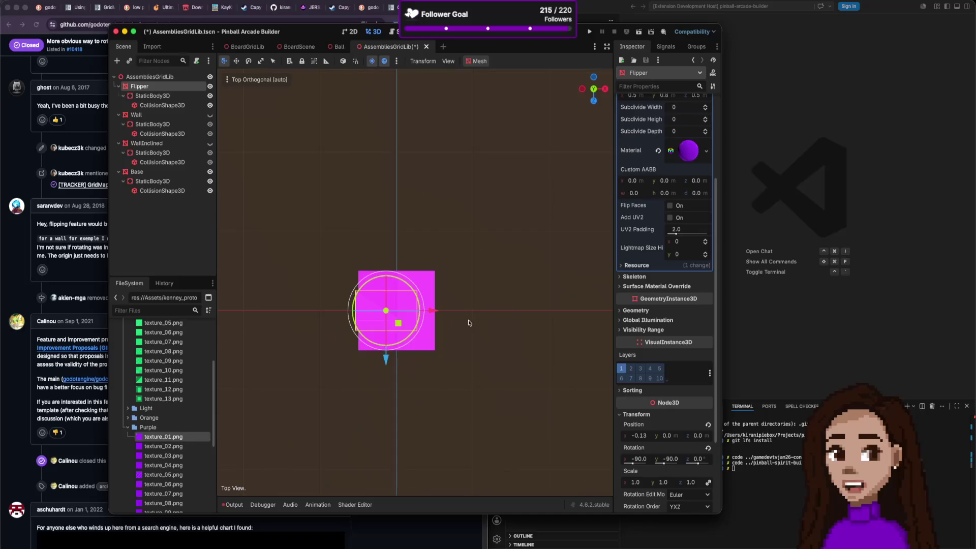
scroll(468, 323, "left", 3)
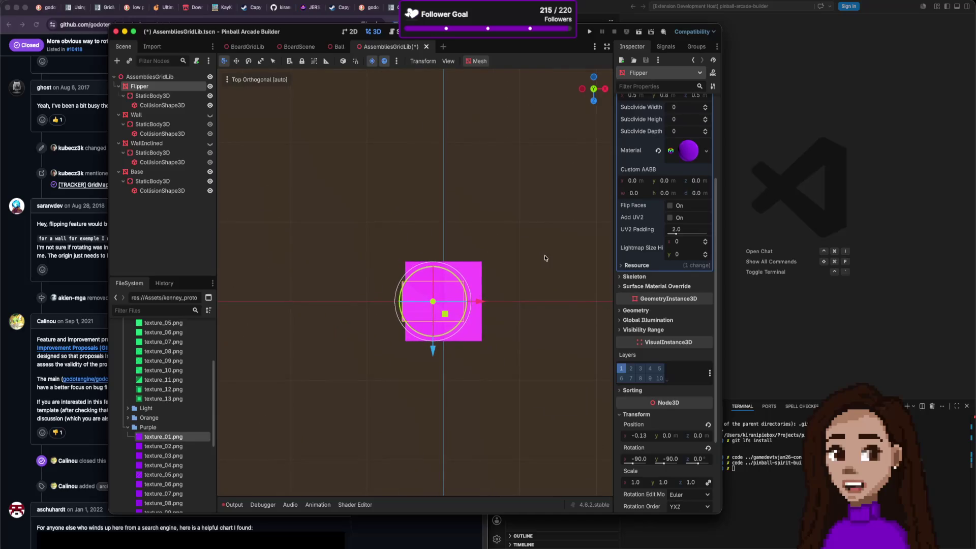
Fine-tune the Flipper's Position X with the value 0.098 and save the scene.
left_click_drag(640, 437, 635, 438)
type("0.098")
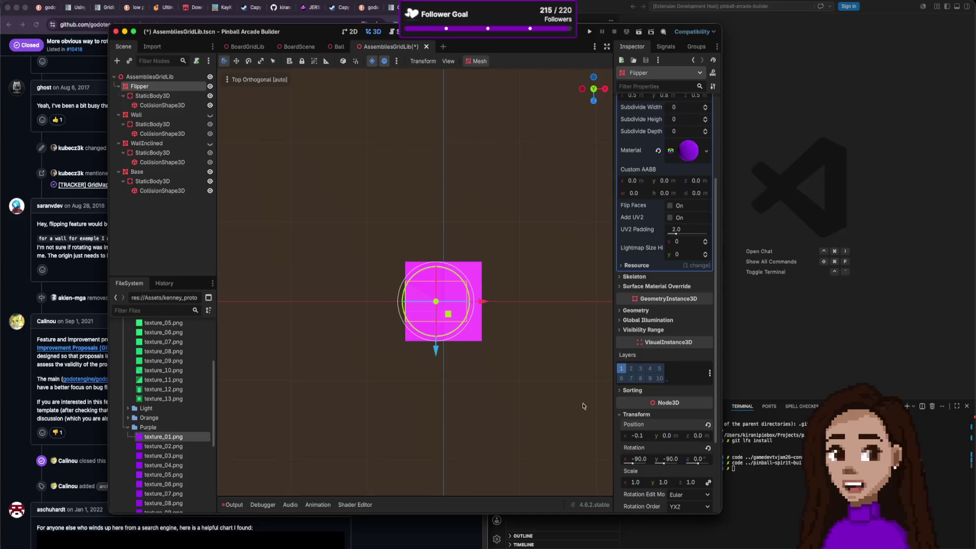
left_click(556, 372)
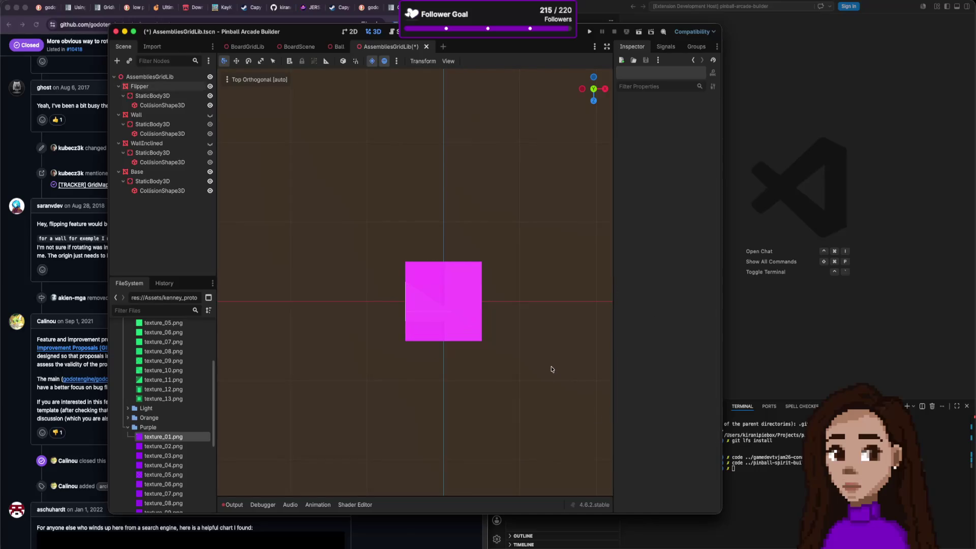
left_click(432, 309)
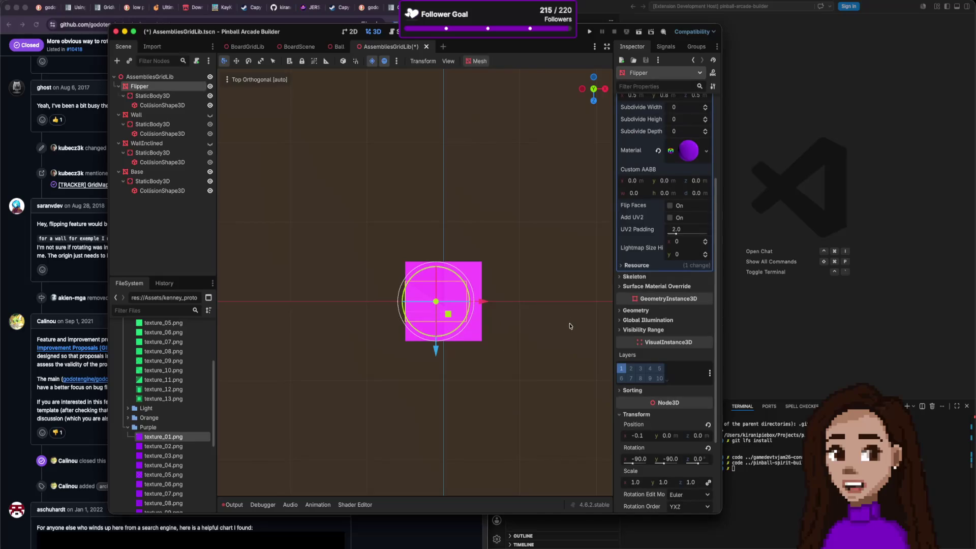
key("ctrl+s")
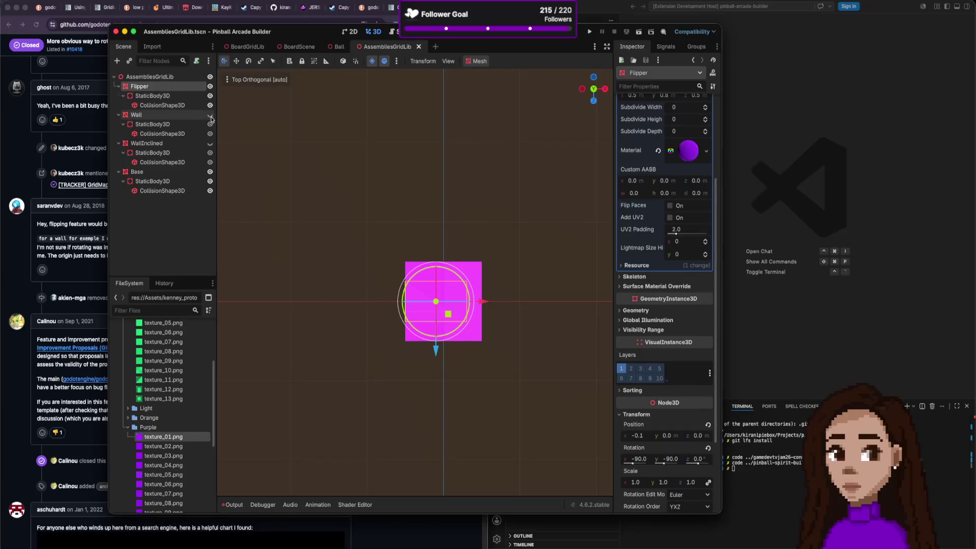
Unhide Wall and WallInclined and save AssembliesGridLib again.
left_click(210, 115)
left_click(210, 144)
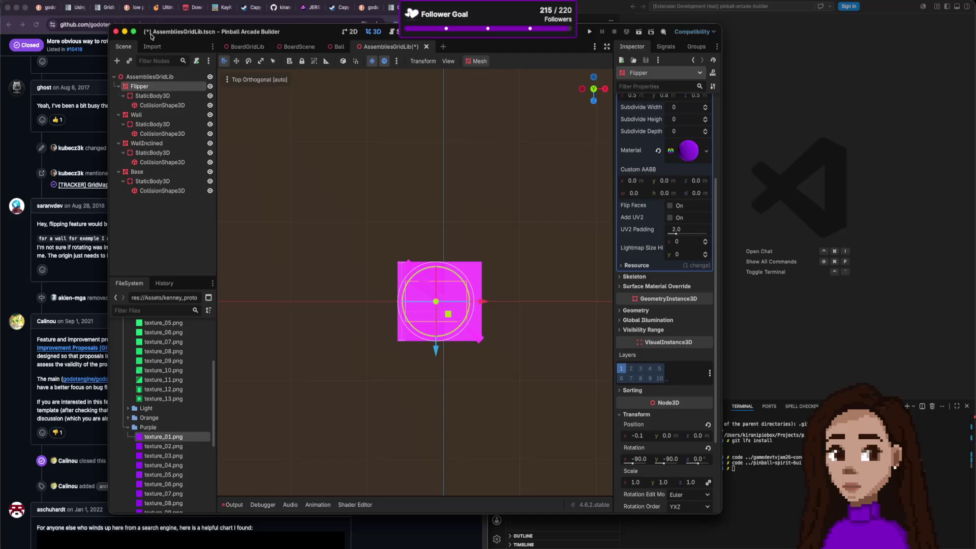
scroll(354, 205, "down", 5)
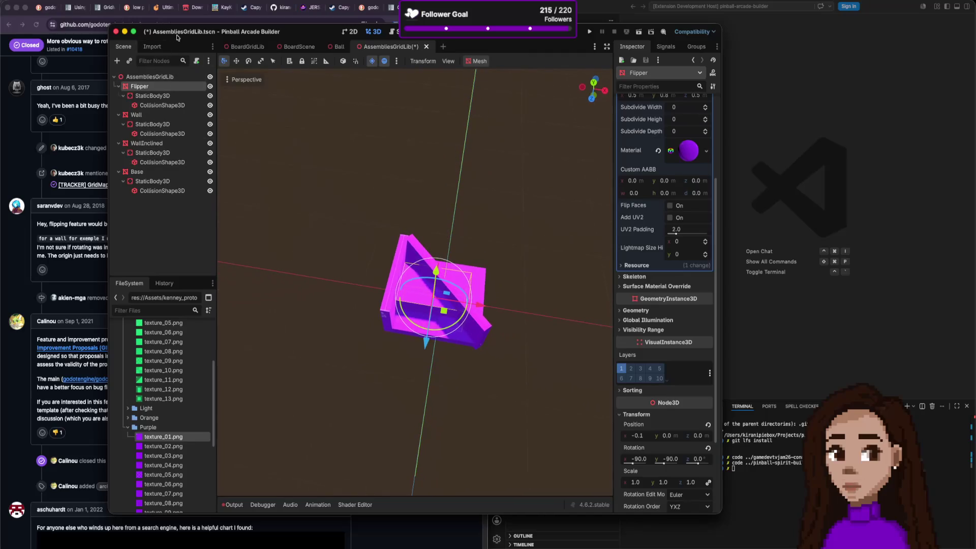
key("ctrl+s")
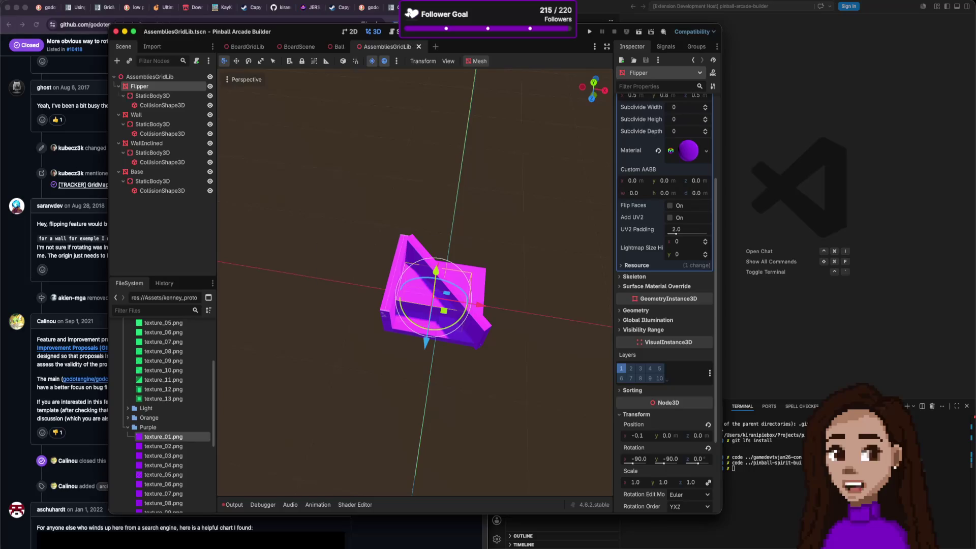
left_click(51, 1)
Re-export the assemblies as a MeshLibrary, overwriting AssembliesGridLib.tres.
mouse_move(101, 124)
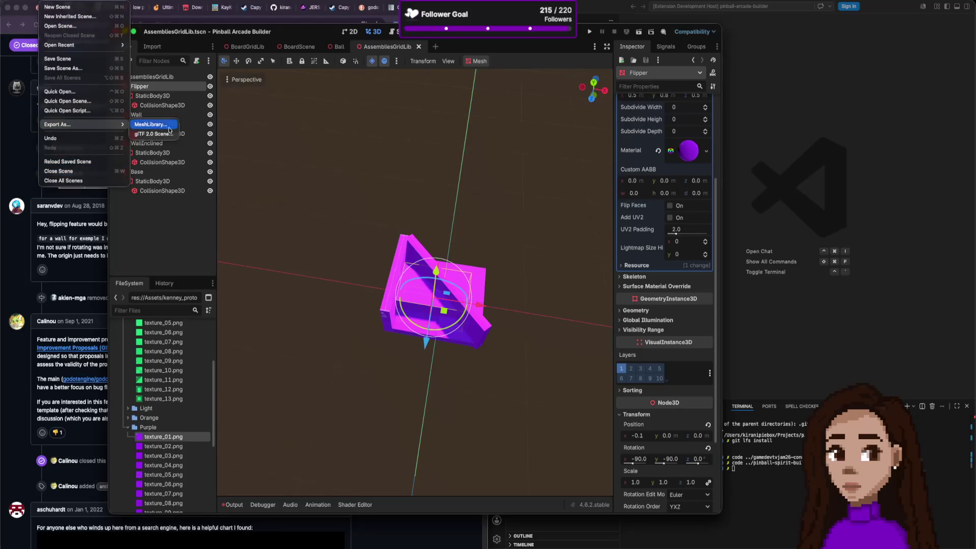
left_click(162, 125)
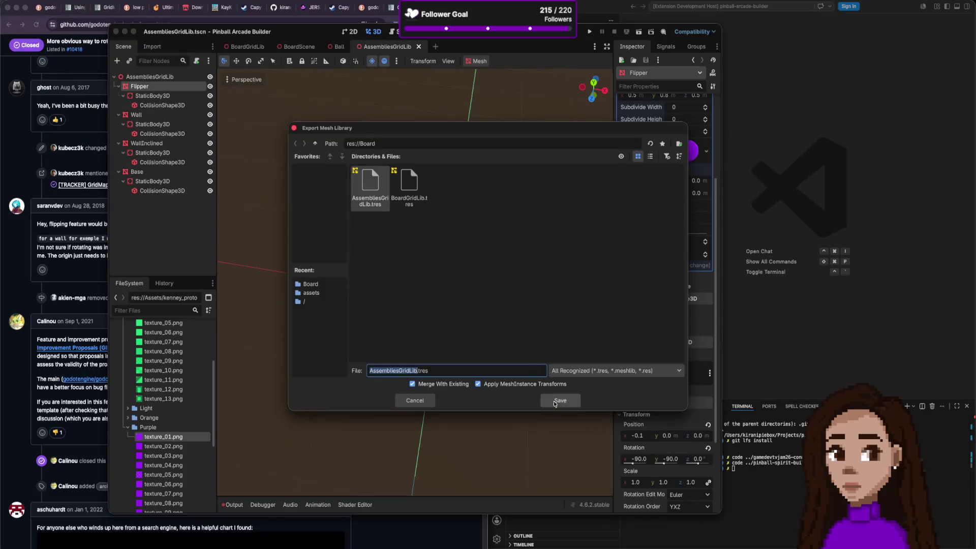
left_click(561, 401)
left_click(518, 284)
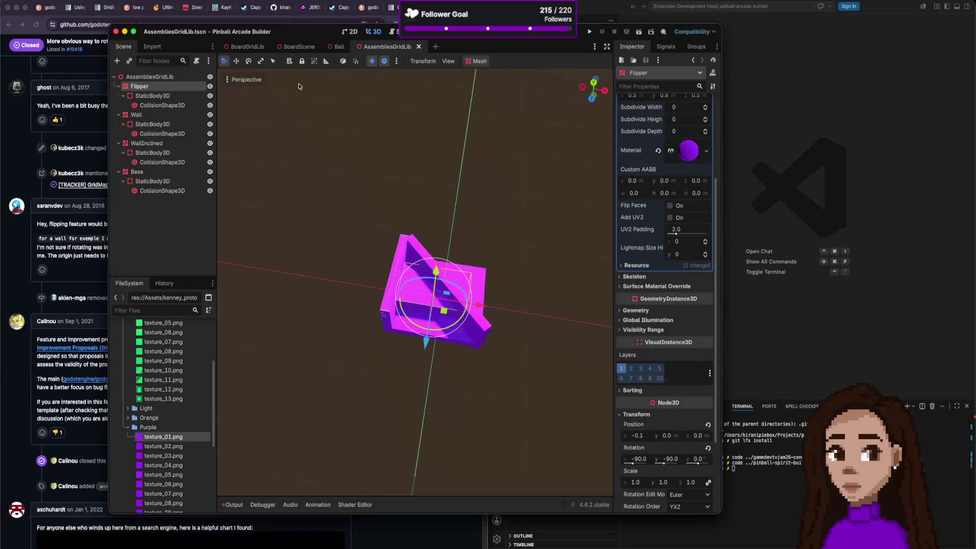
Paint Flipper pieces on the board, moving a misplaced one a cell lower.
left_click(306, 49)
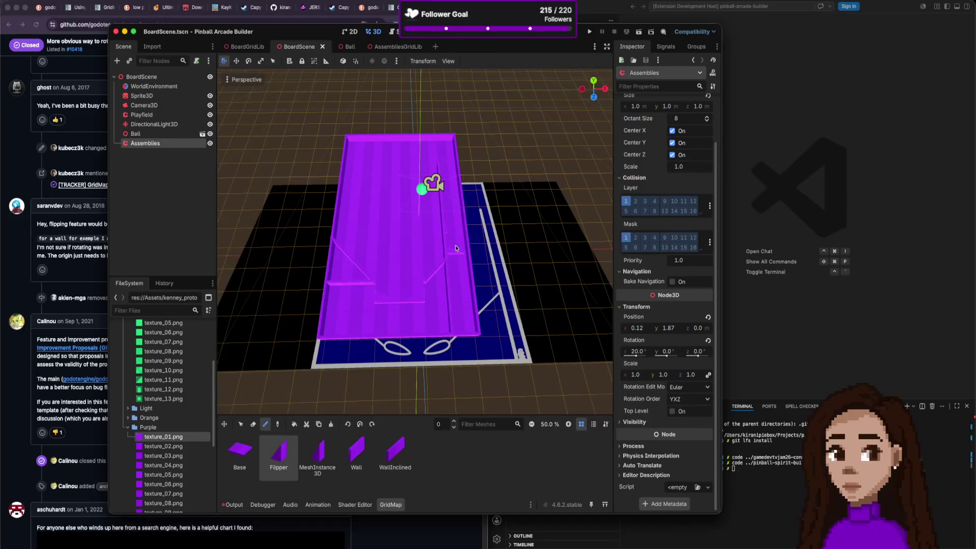
scroll(420, 322, "up", 10)
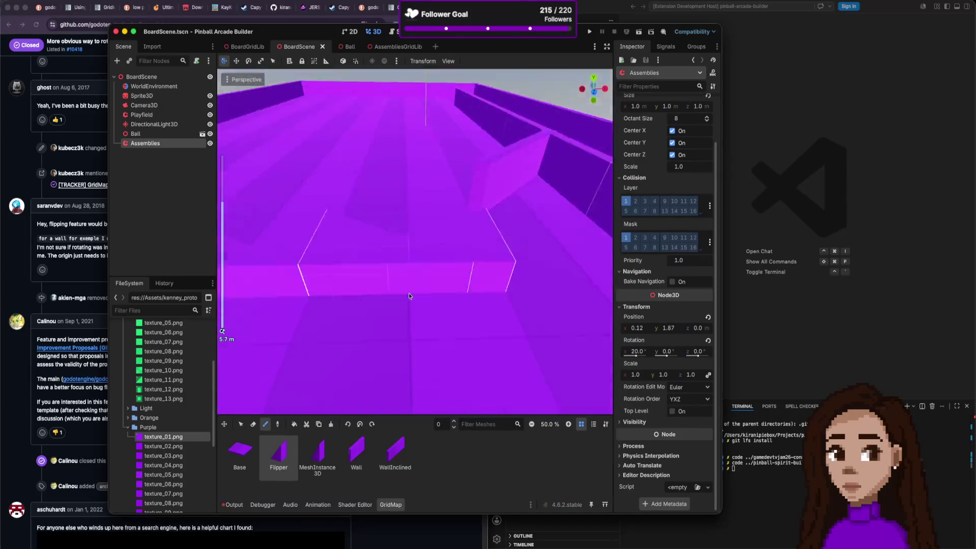
scroll(432, 289, "down", 4)
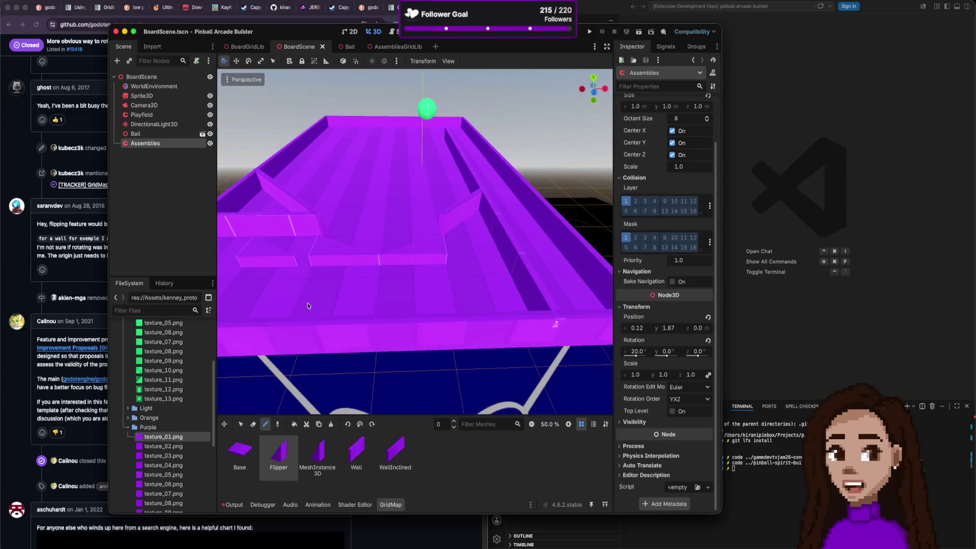
scroll(319, 292, "down", 5)
scroll(316, 312, "up", 3)
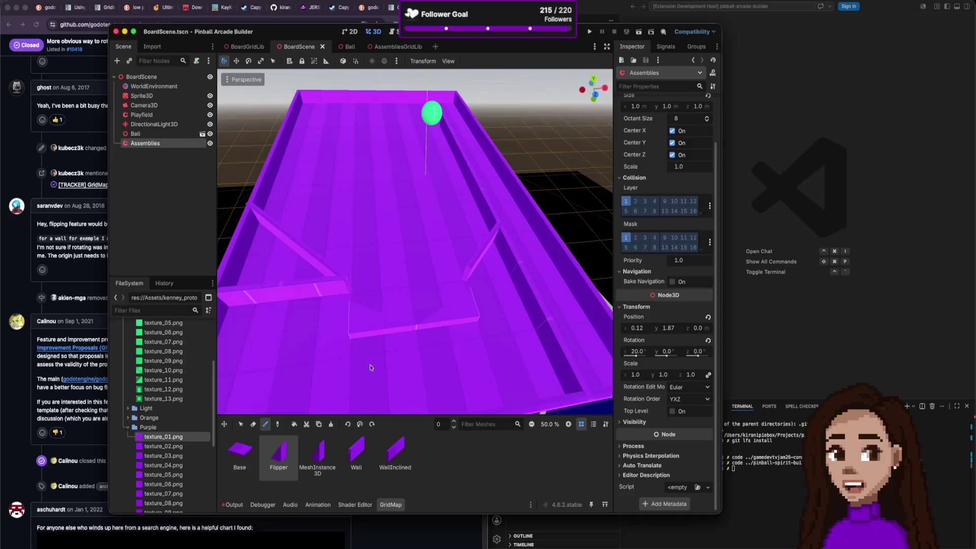
left_click_drag(367, 297, 410, 279)
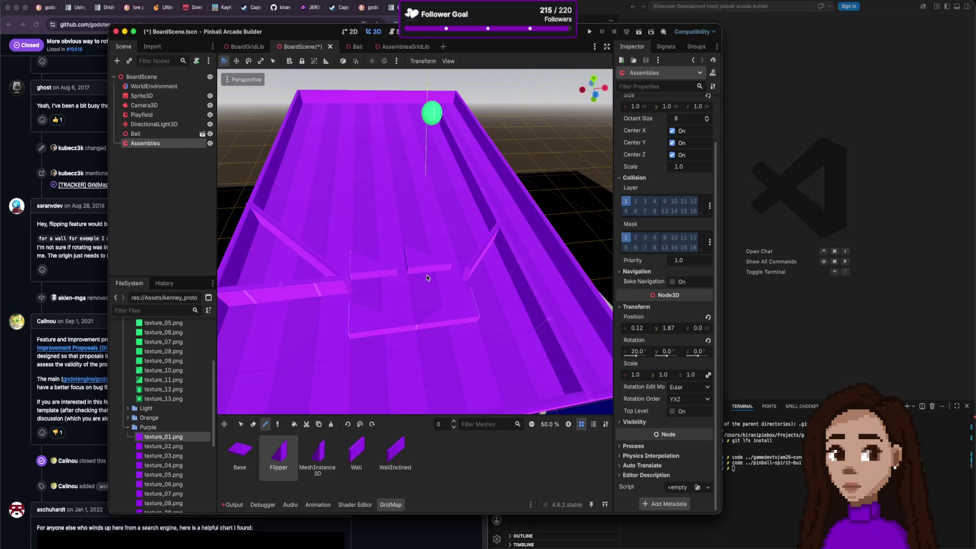
right_click(429, 277)
left_click(422, 326)
Rotate the Flipper piece preview with Cursor Rotate Y to a diagonal angle.
left_click(360, 425)
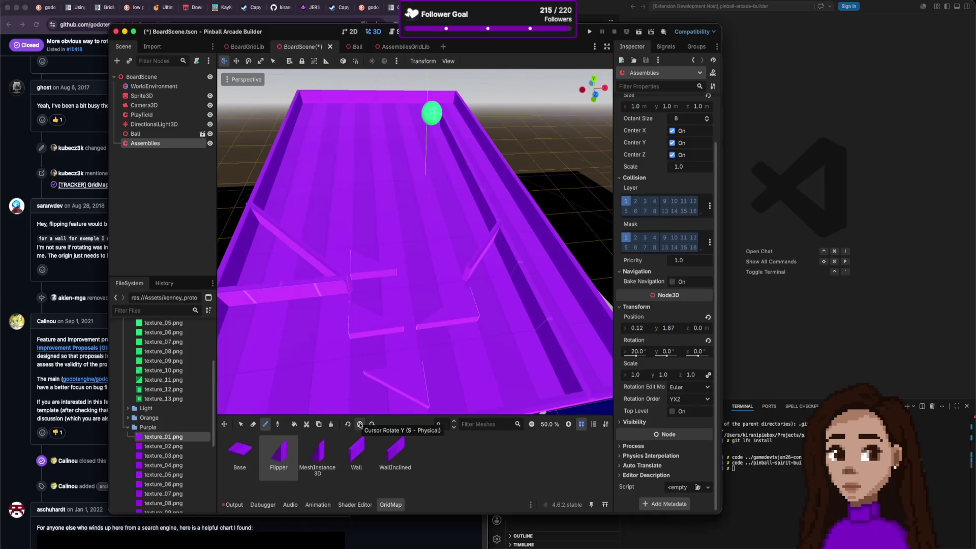
left_click(372, 425)
left_click(372, 425)
left_click(372, 425)
left_click(372, 425)
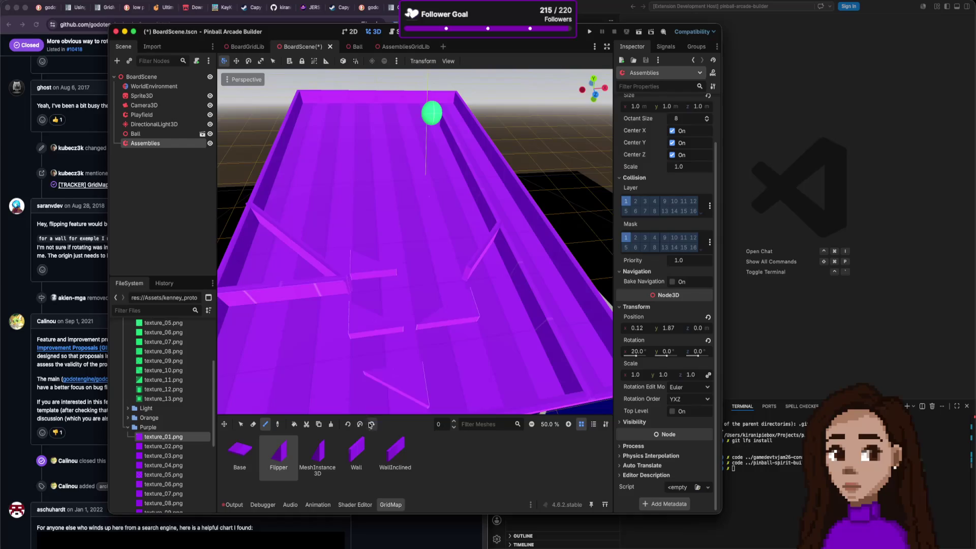
left_click(348, 424)
left_click(348, 424)
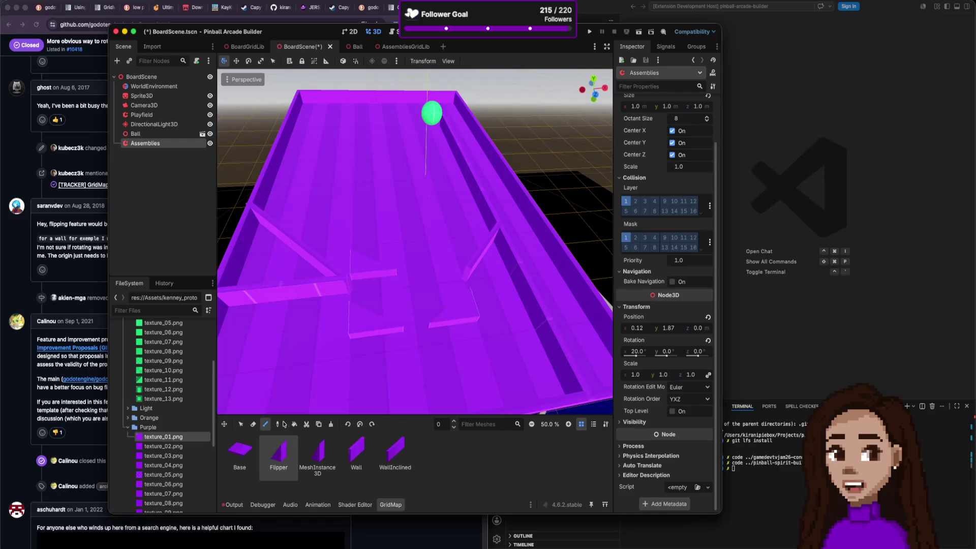
Switch the GridMap to Erase and run the pinball game.
left_click(254, 424)
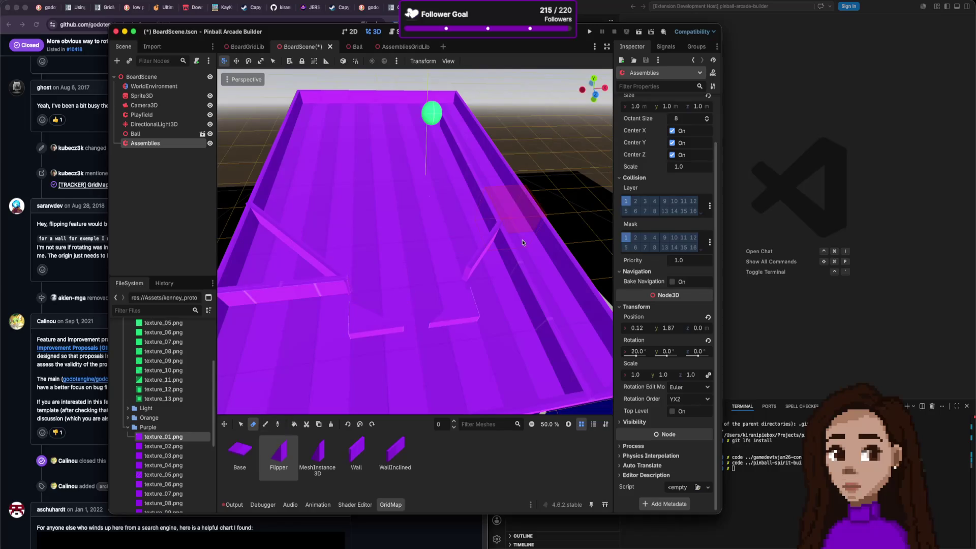
scroll(524, 240, "up", 5)
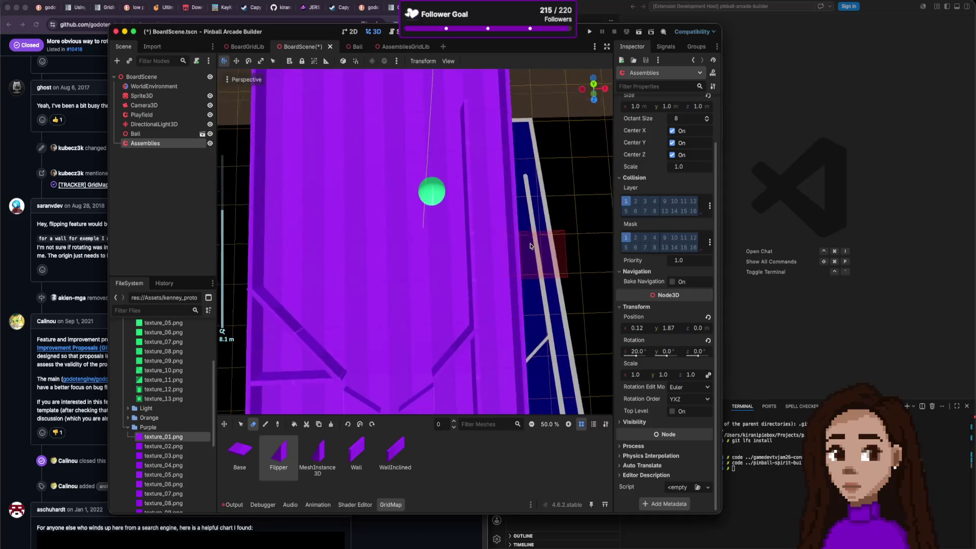
scroll(531, 247, "down", 4)
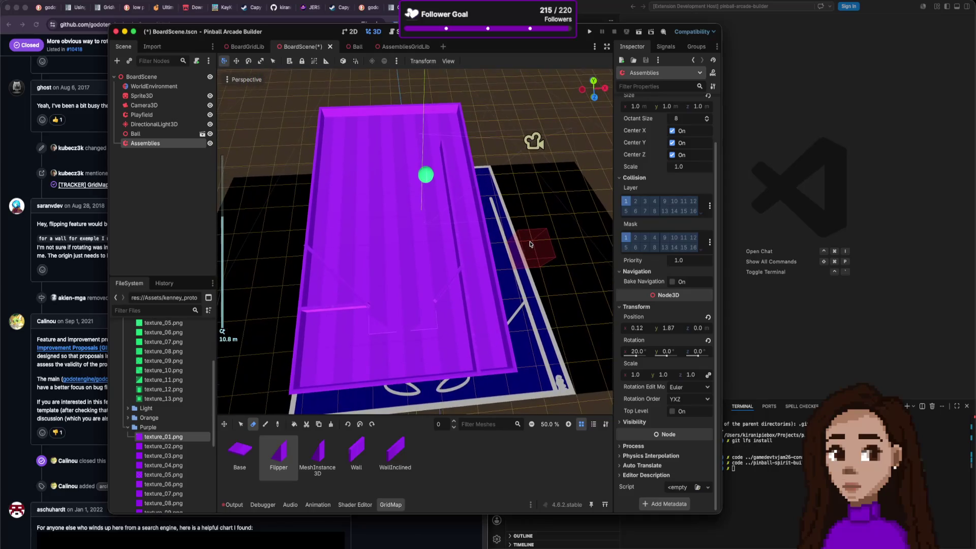
left_click(589, 32)
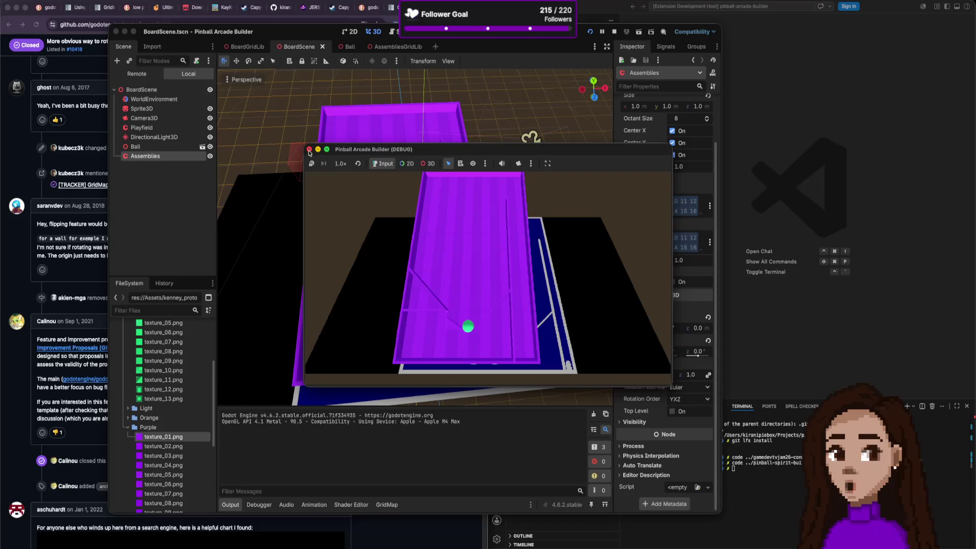
Stop the debug run, shift the GridMap floor up and back down, and return to AssembliesGridLib.
left_click(309, 151)
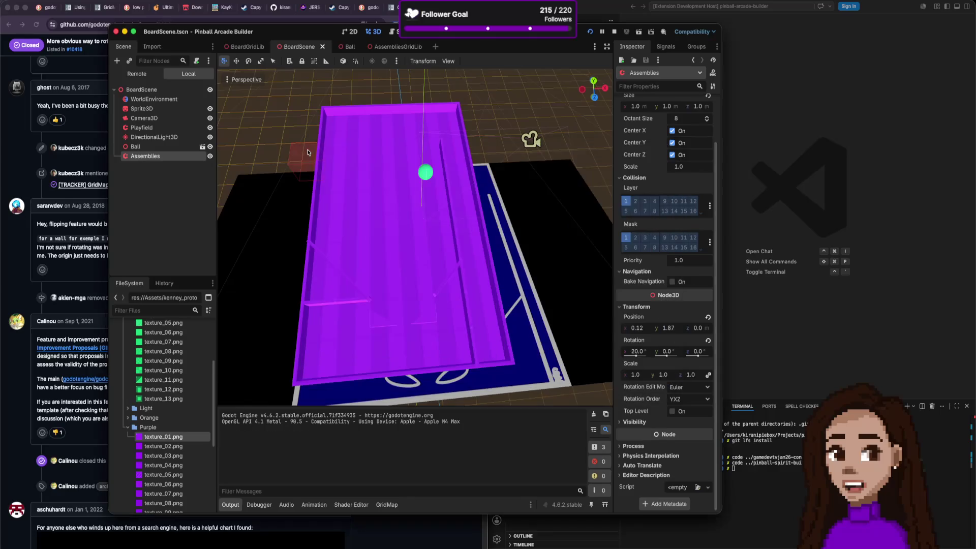
key("e")
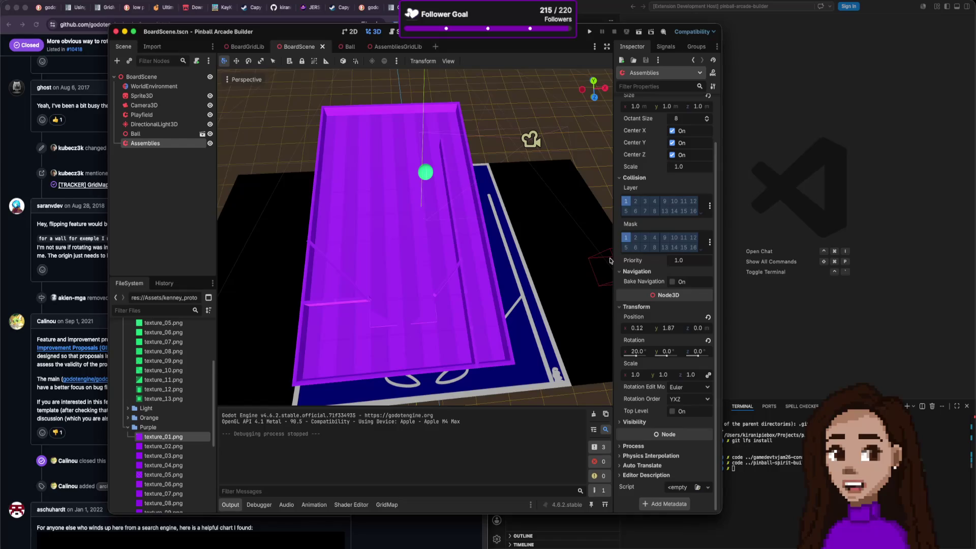
key("q")
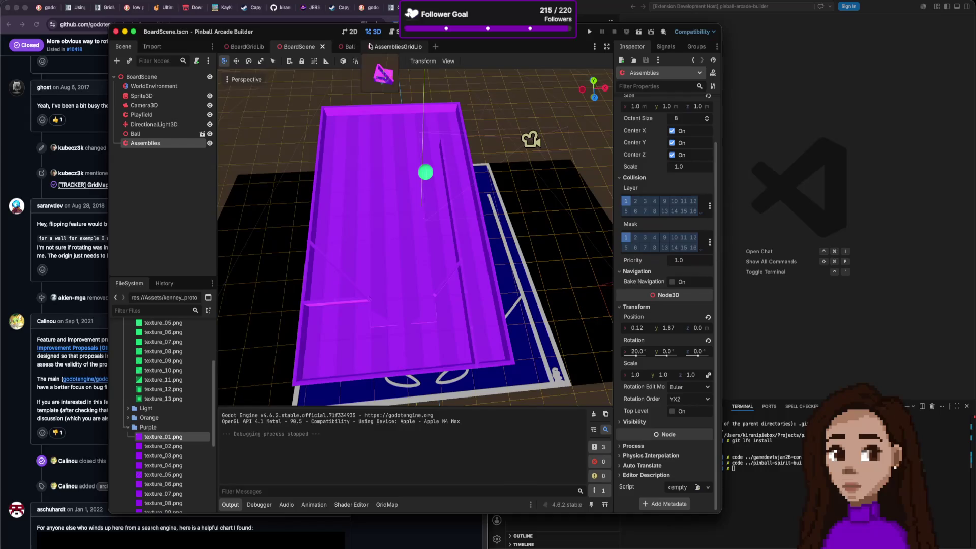
left_click(394, 46)
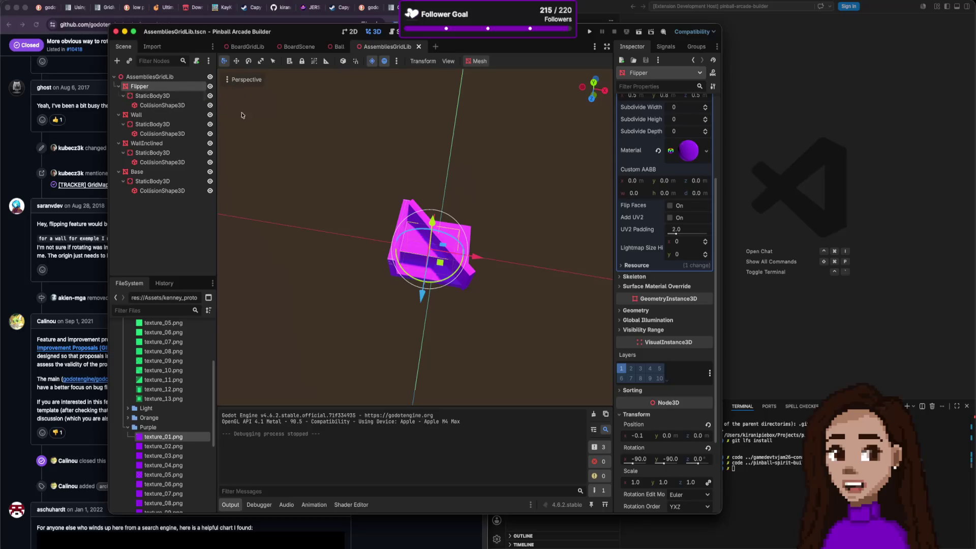
Set the Flipper mesh's Y size to 0.7 m in the Inspector.
scroll(475, 230, "up", 2)
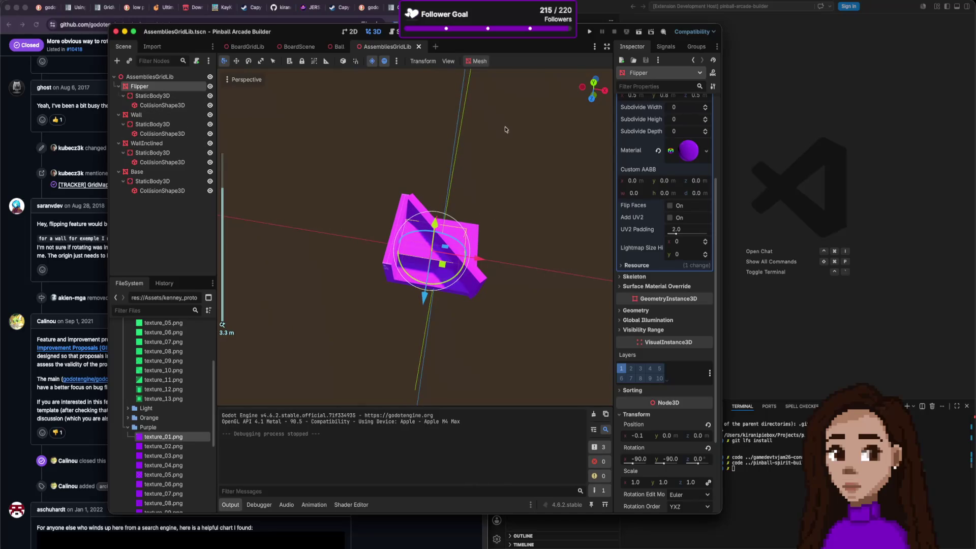
scroll(688, 148, "up", 3)
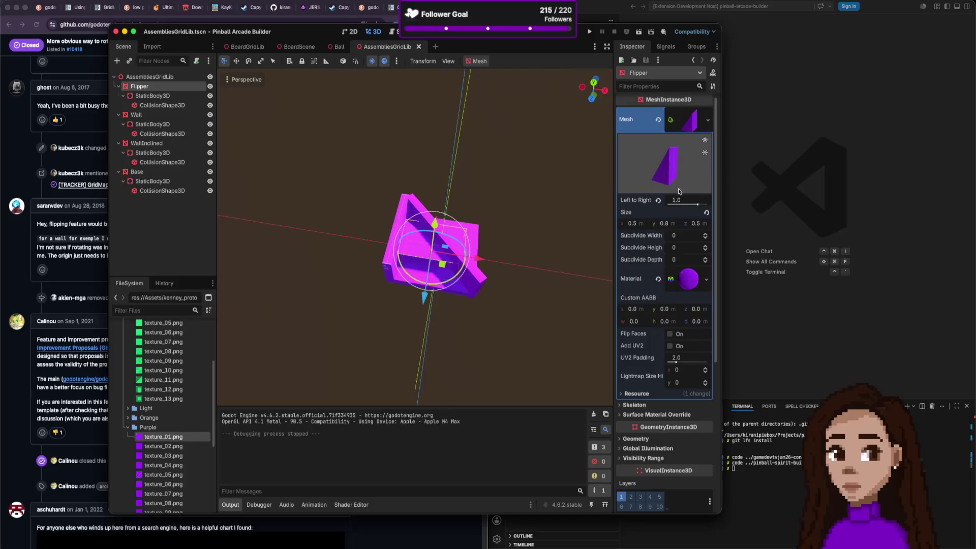
left_click(664, 225)
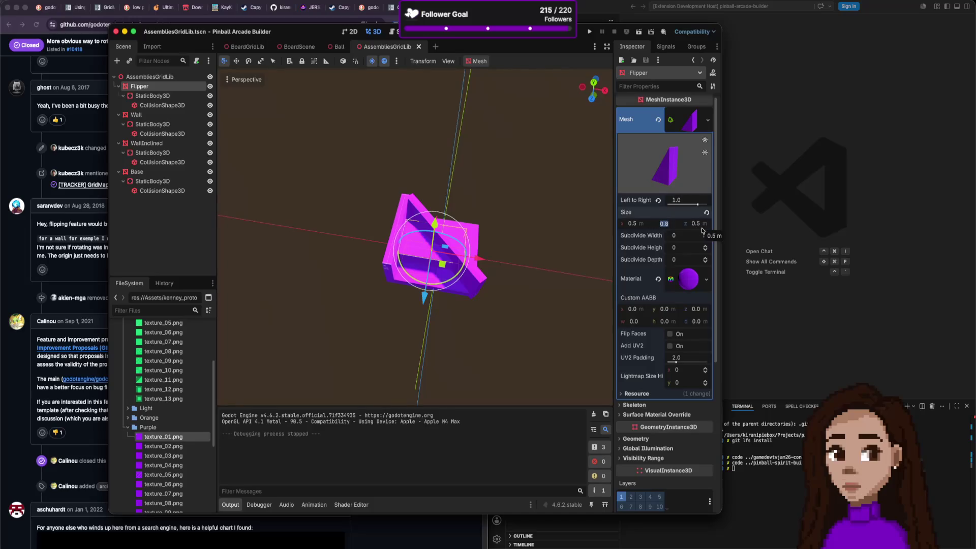
type("0.5")
type("0.1")
key("Return")
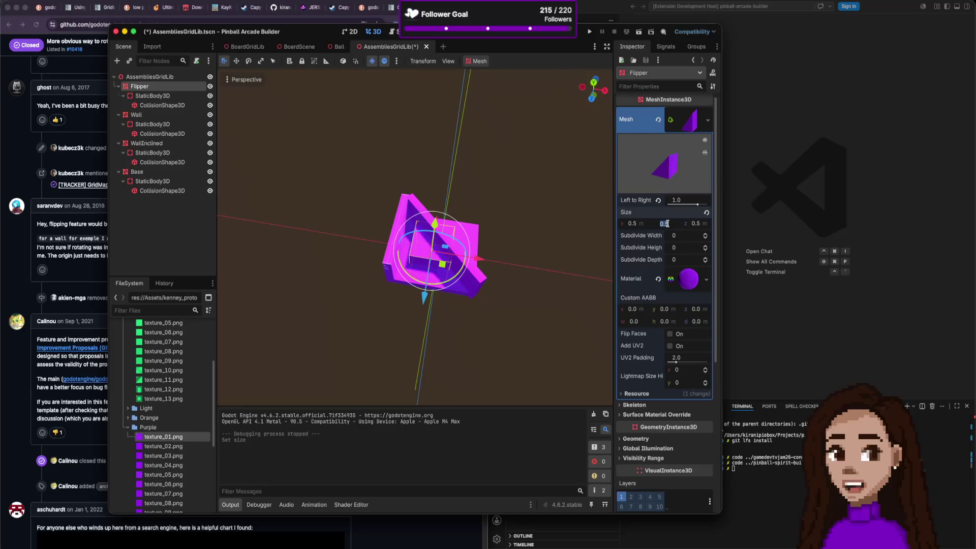
type("0.7")
key("Return")
From Top view, move the Flipper to X position -0.25.
scroll(678, 344, "down", 5)
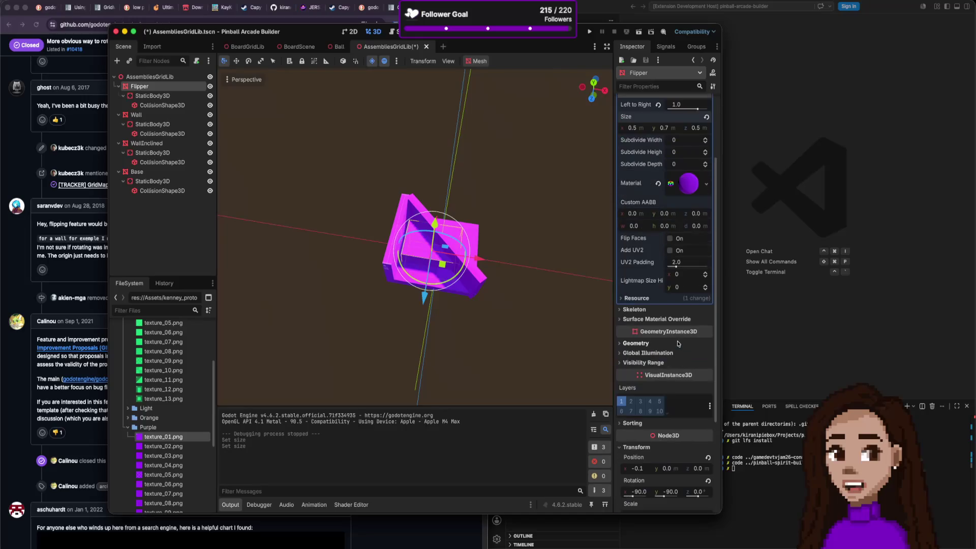
scroll(678, 343, "down", 3)
key("KP_7")
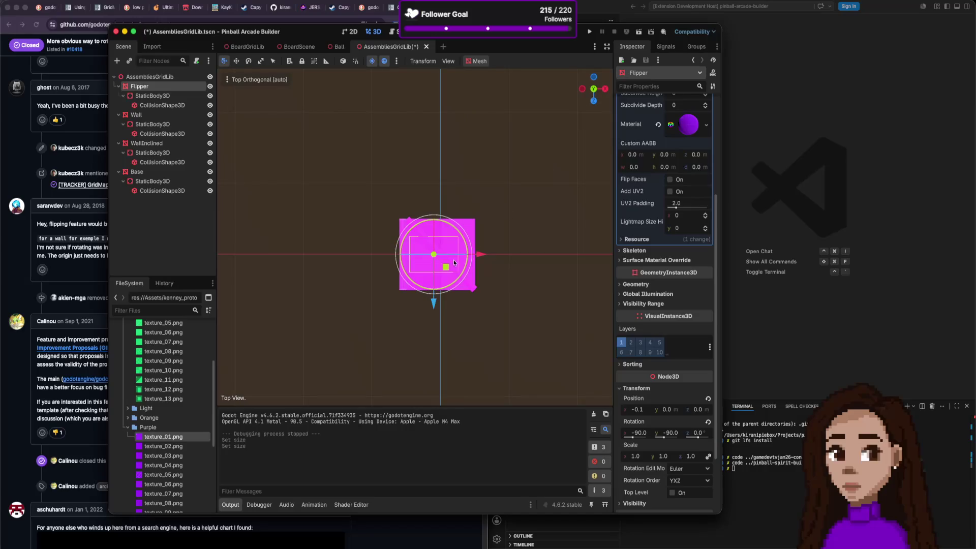
left_click_drag(480, 254, 466, 254)
left_click(645, 411)
type("25")
key("Return")
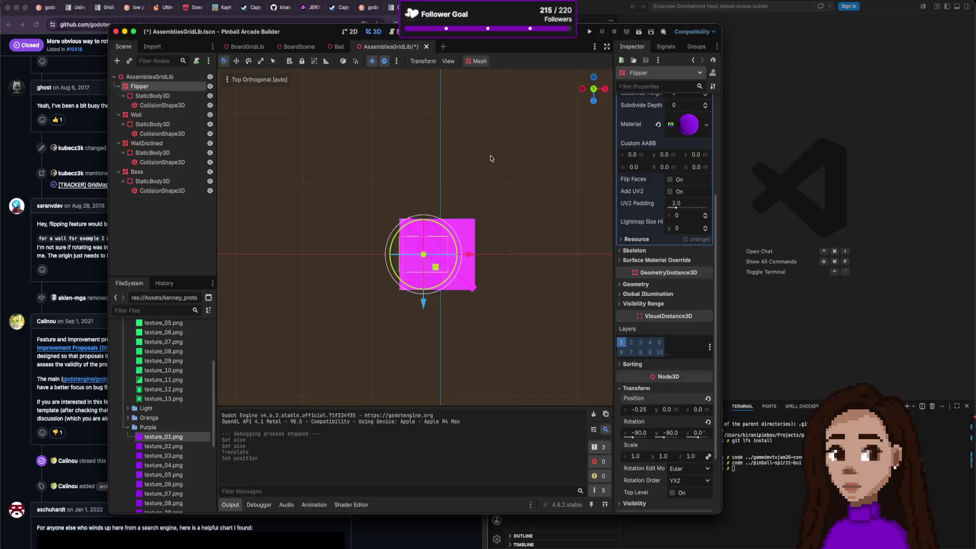
Save AssembliesGridLib and export the scene as a MeshLibrary.
key("ctrl+s")
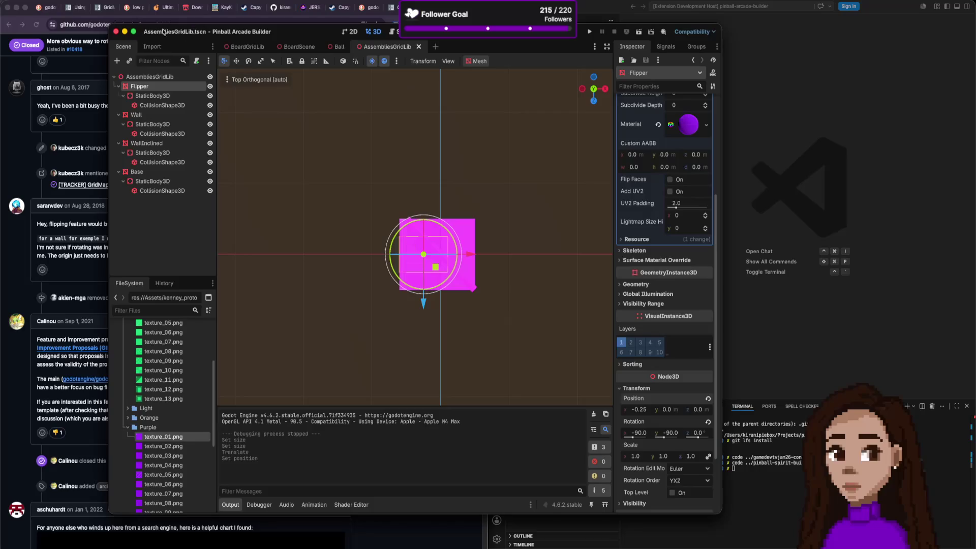
left_click(56, 1)
mouse_move(122, 125)
left_click(167, 128)
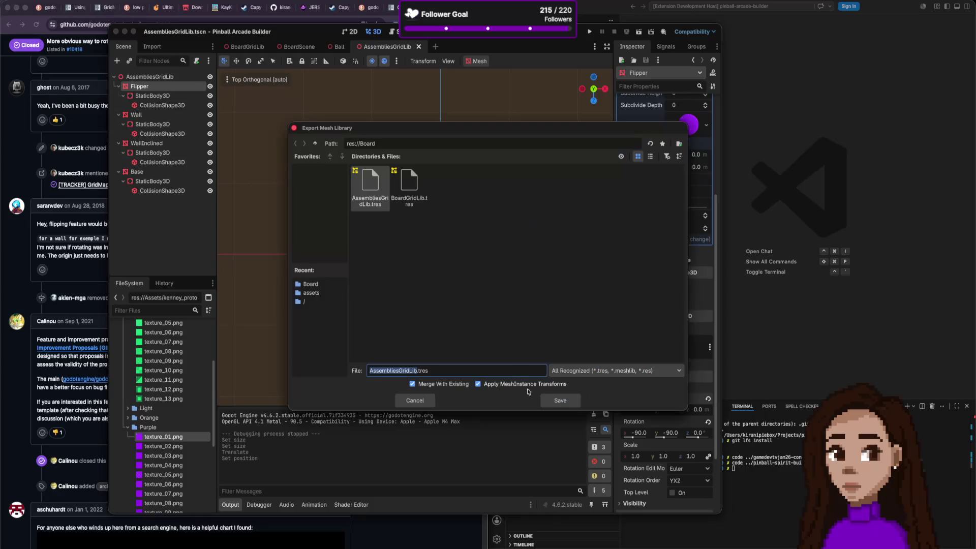
Overwrite the existing AssembliesGridLib.tres mesh library and return to the board scene.
left_click(560, 401)
left_click(519, 285)
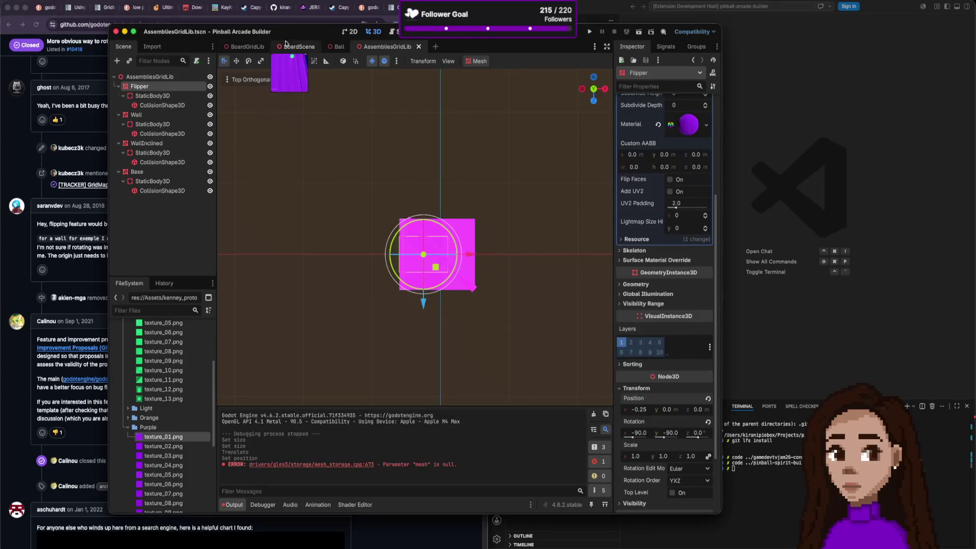
left_click(295, 46)
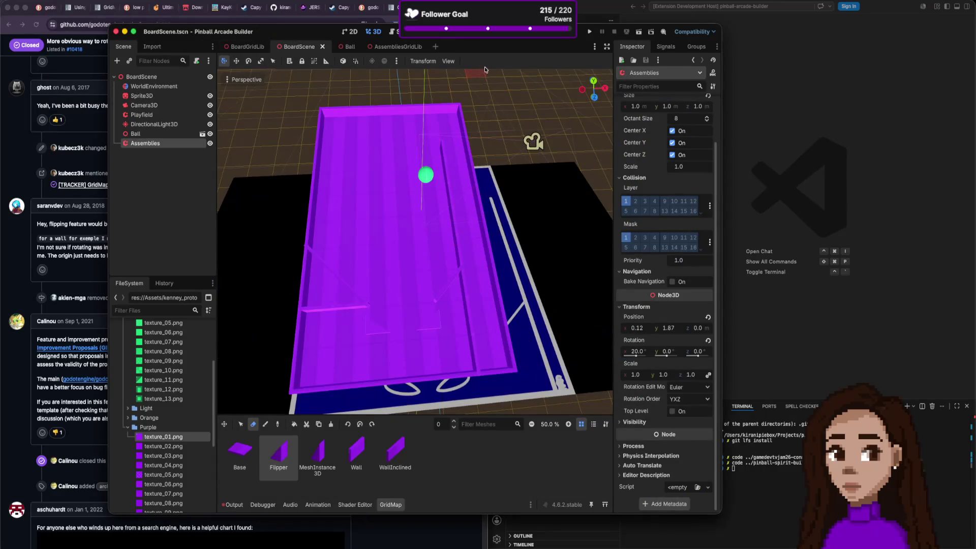
Test-run the board game, close it, then open Project Settings.
left_click(589, 32)
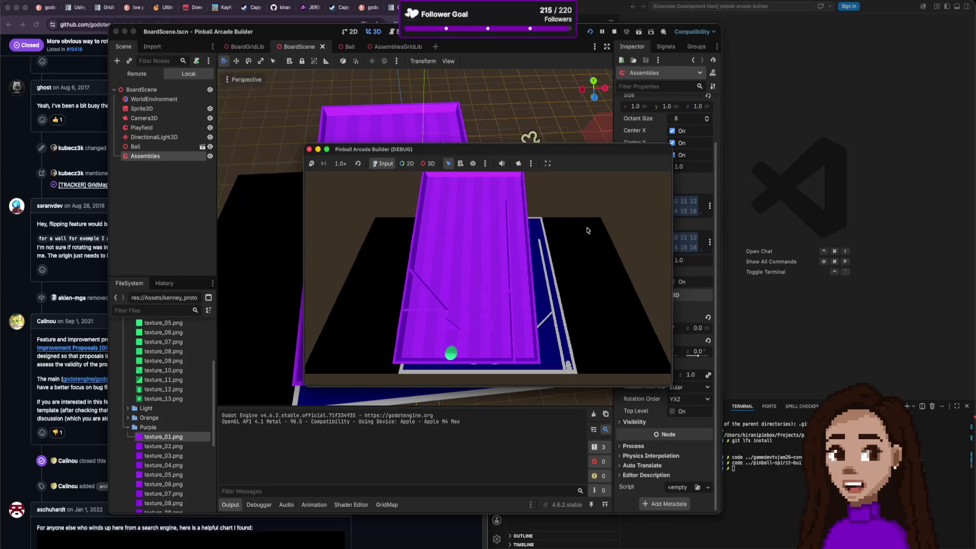
left_click(308, 150)
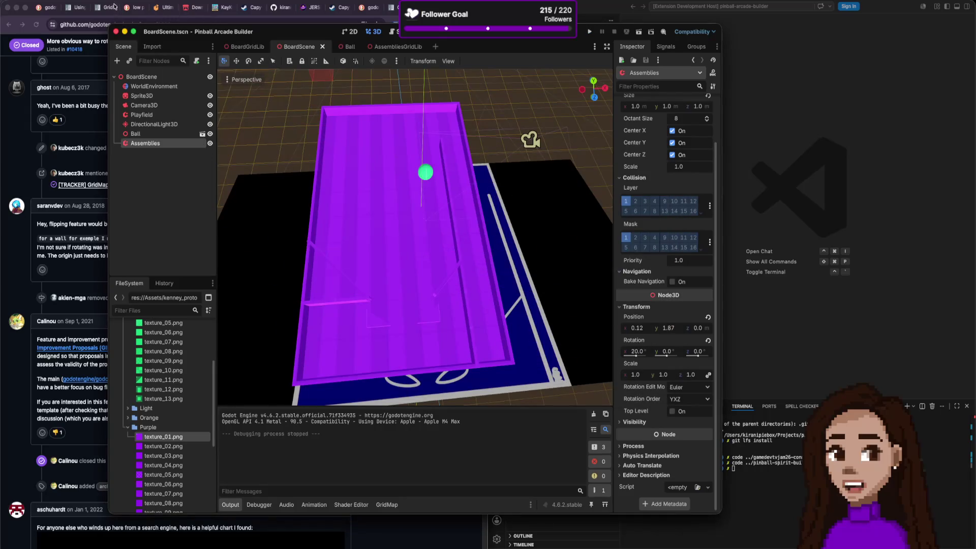
left_click(71, 1)
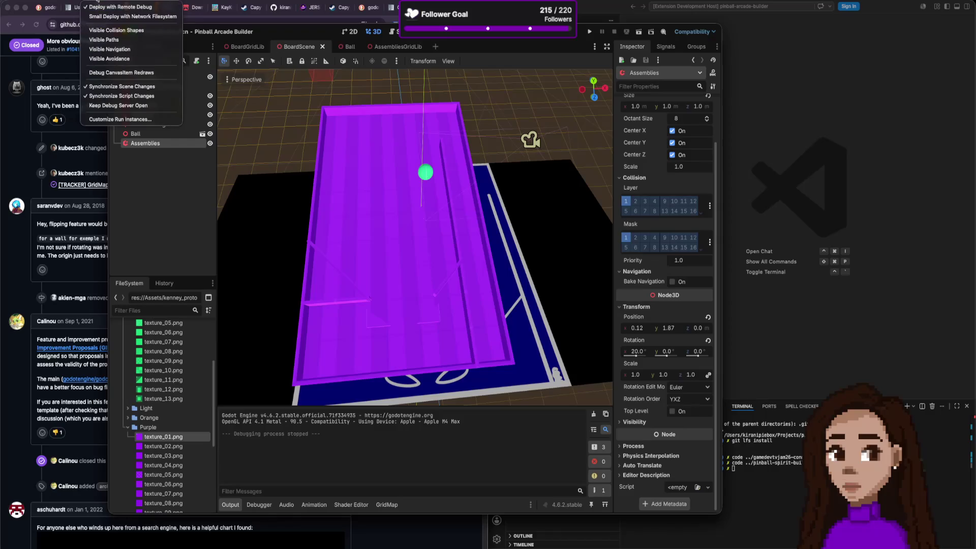
left_click(84, 6)
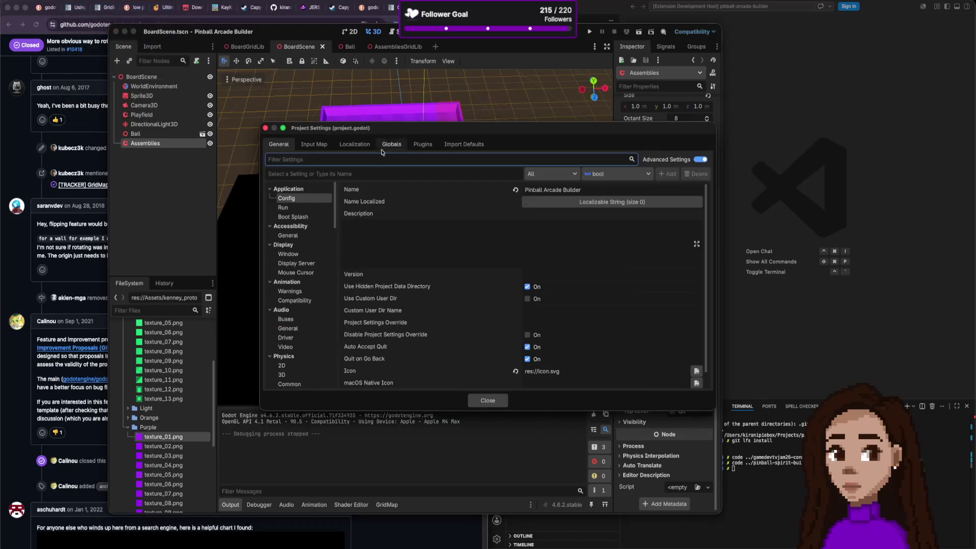
Add flipperRight and flipperLeft actions in the Input Map.
left_click(316, 145)
left_click(366, 173)
type("flippe")
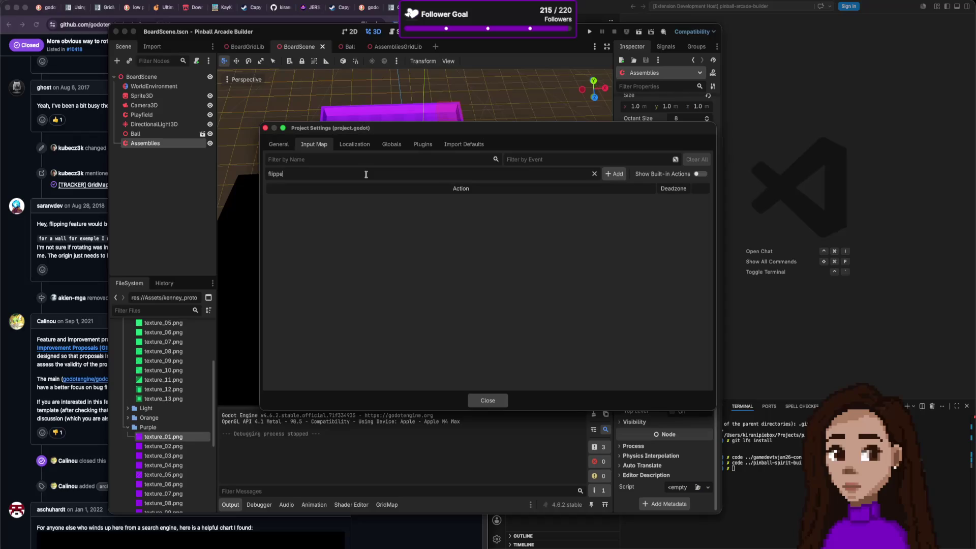
type("ht")
key("Return")
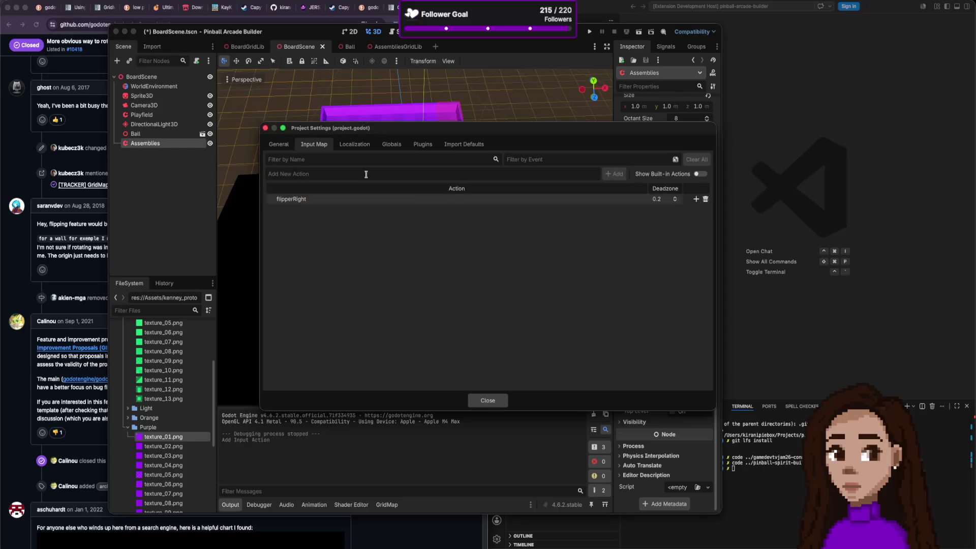
type("fli")
type("t")
key("Return")
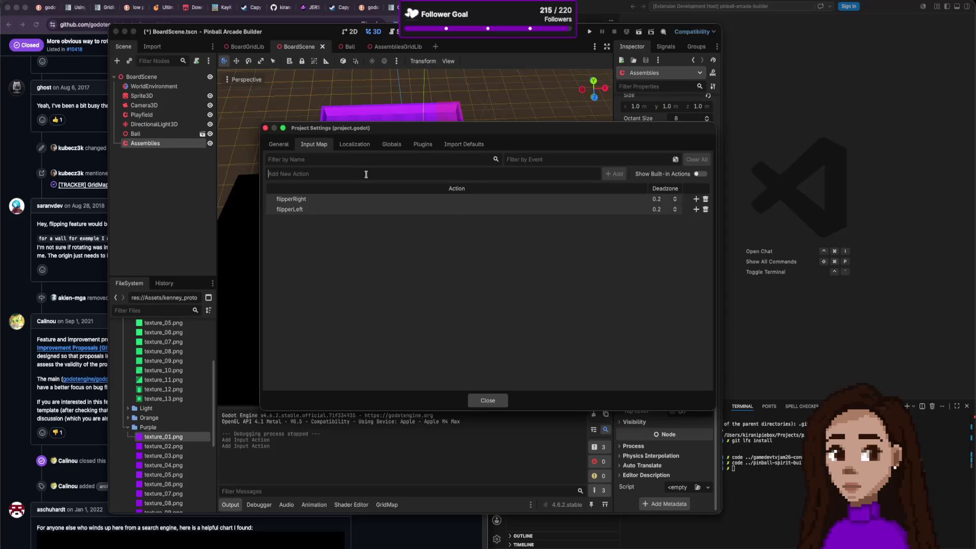
Bind the D key to flipperRight and the A key to flipperLeft, then close settings.
left_click(697, 198)
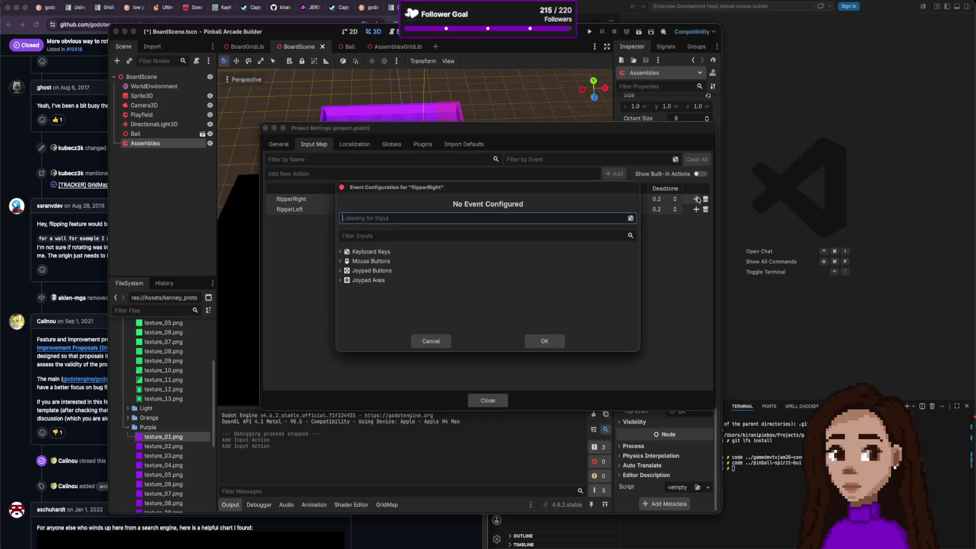
key("a")
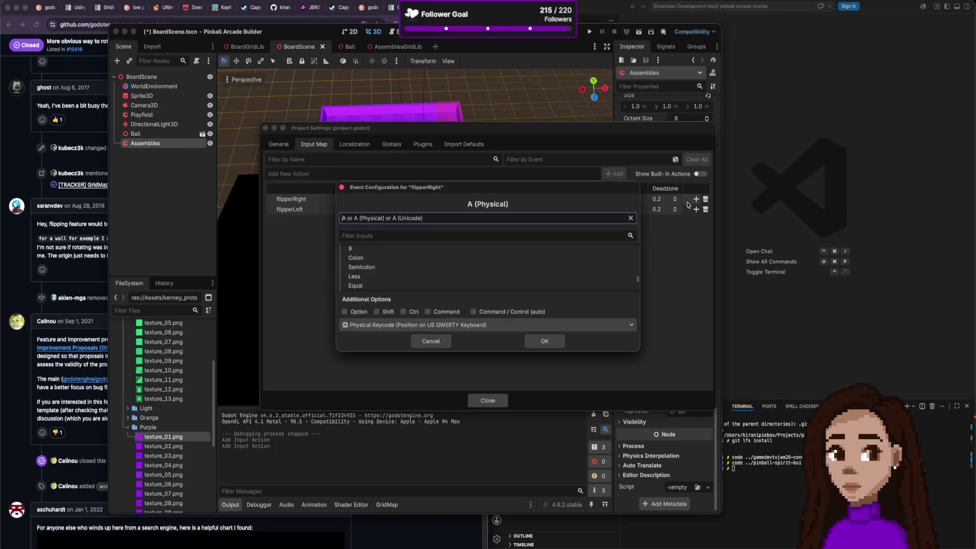
key("d")
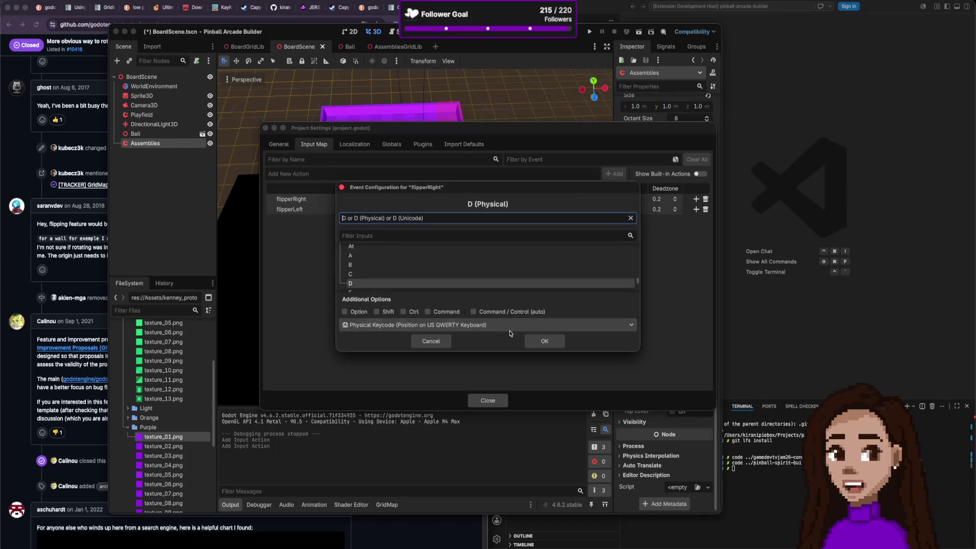
left_click(543, 341)
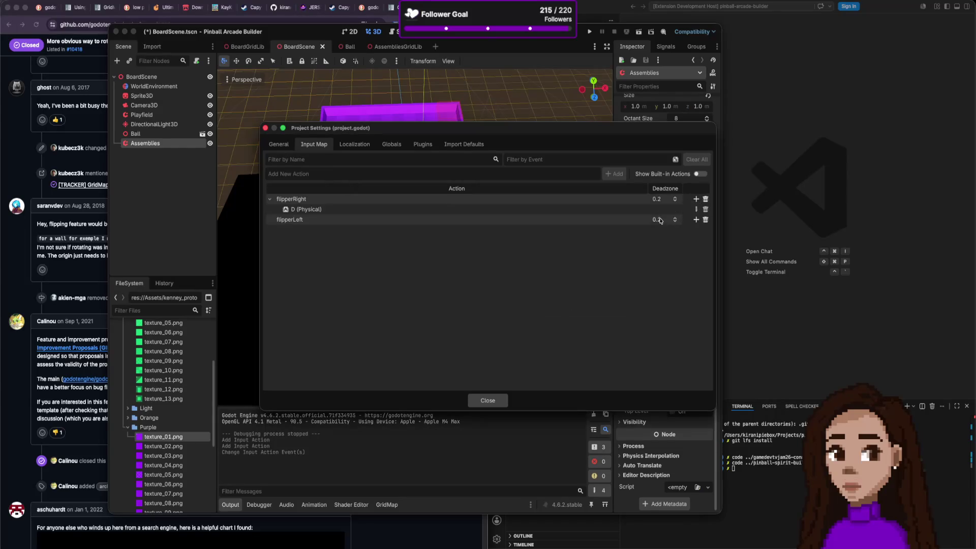
left_click(696, 219)
key("a")
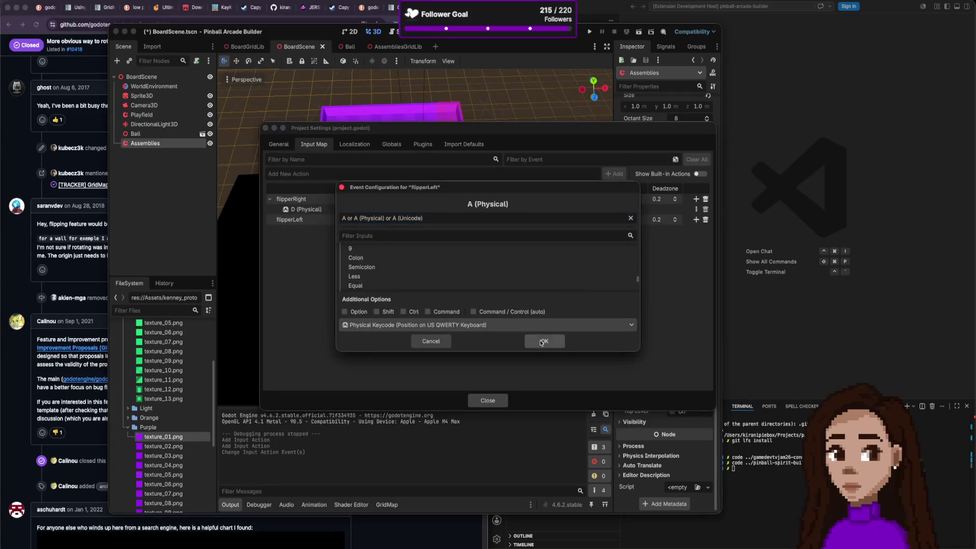
left_click(544, 342)
left_click(488, 401)
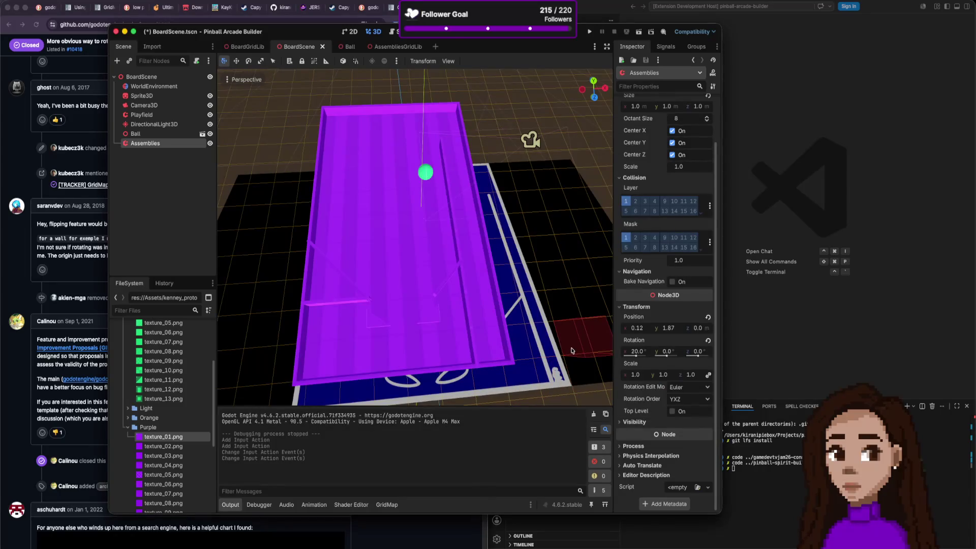
Paint a board tile, select the Assemblies grid map, save BoardScene, and switch to AssembliesGridLib.
left_click(429, 316)
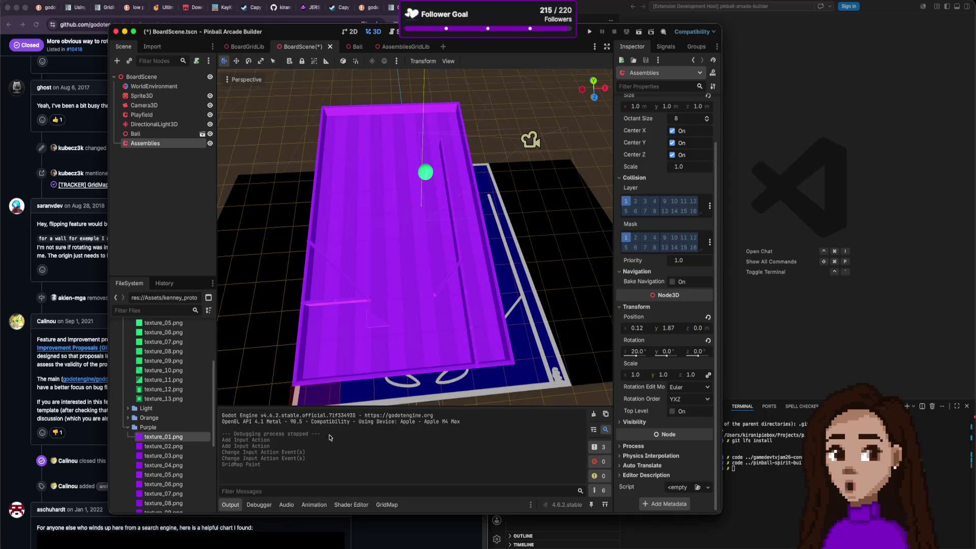
left_click(168, 135)
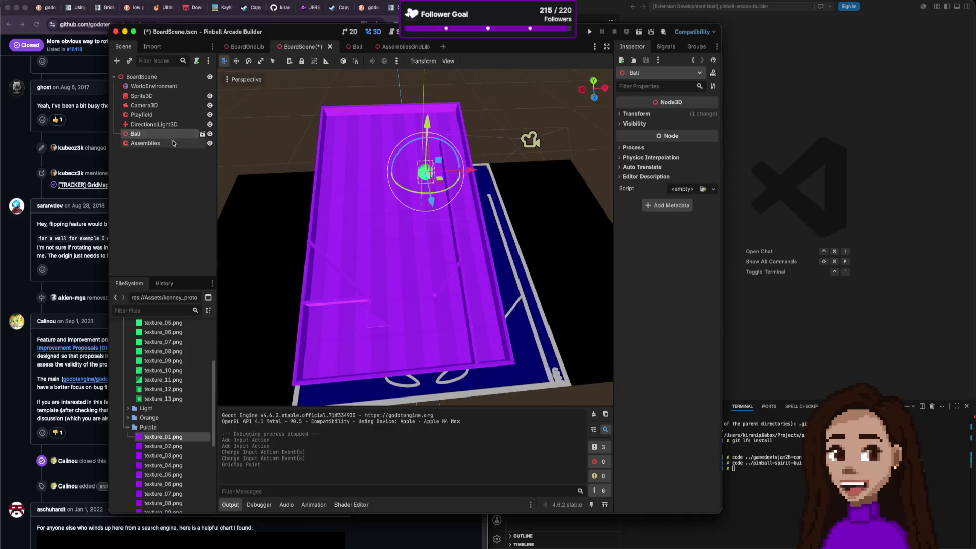
left_click(173, 142)
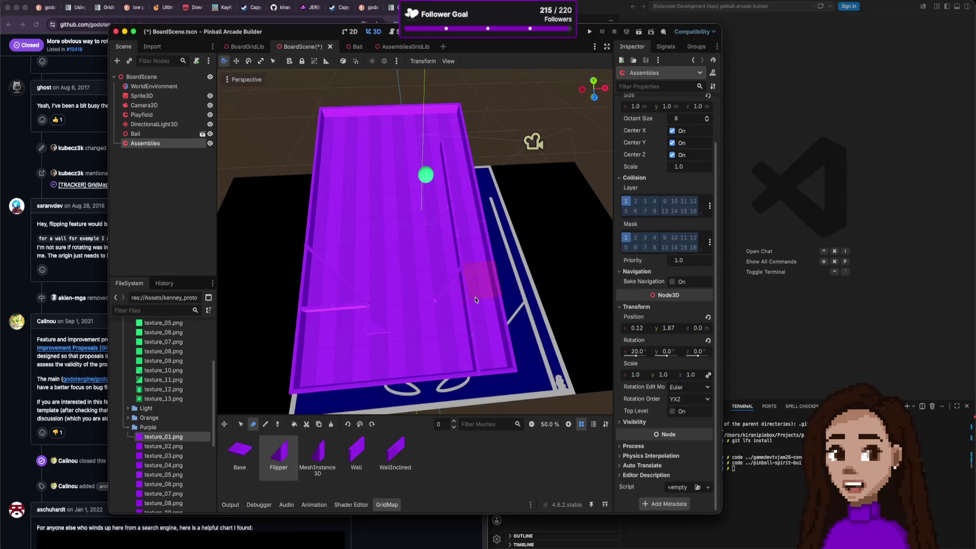
key("super+s")
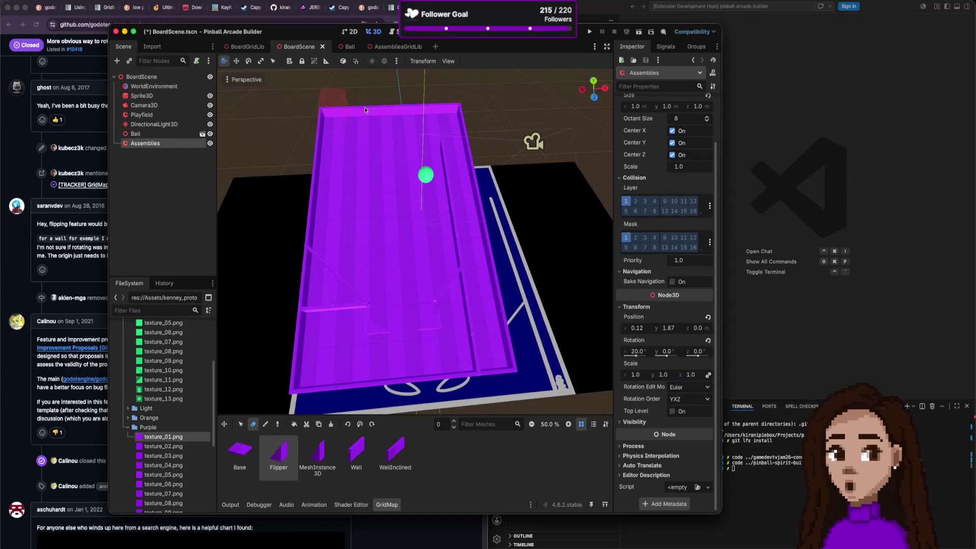
left_click(398, 47)
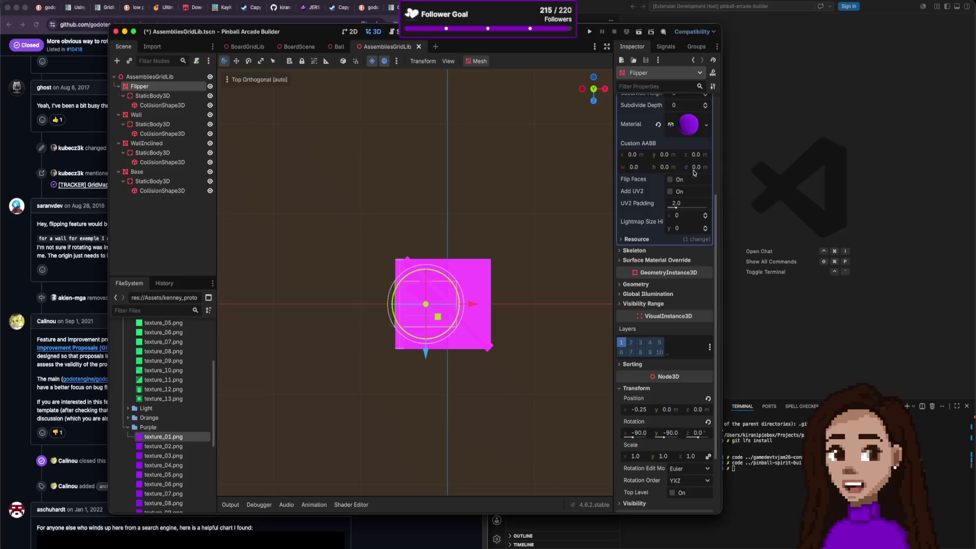
Add the Flipper node to a new global group named flipper.
scroll(680, 139, "up", 5)
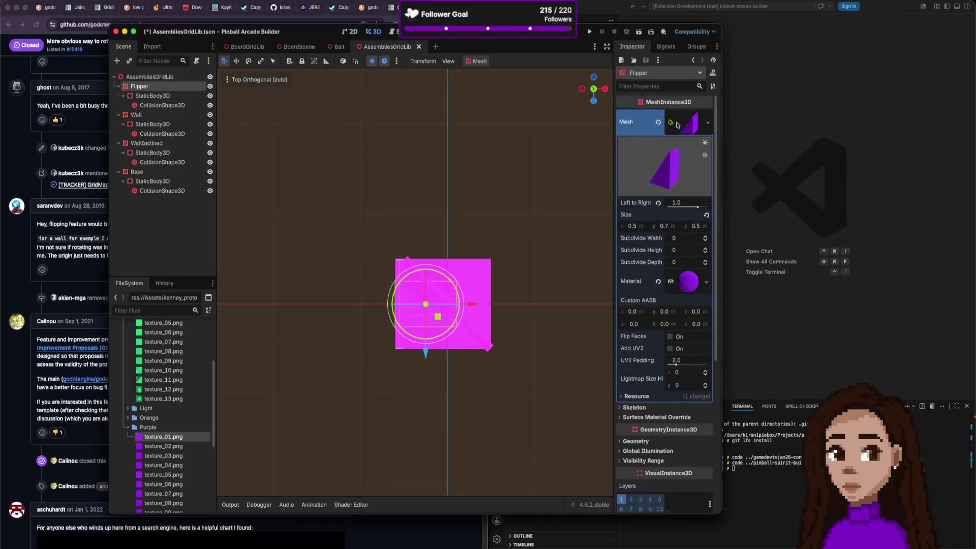
left_click(691, 50)
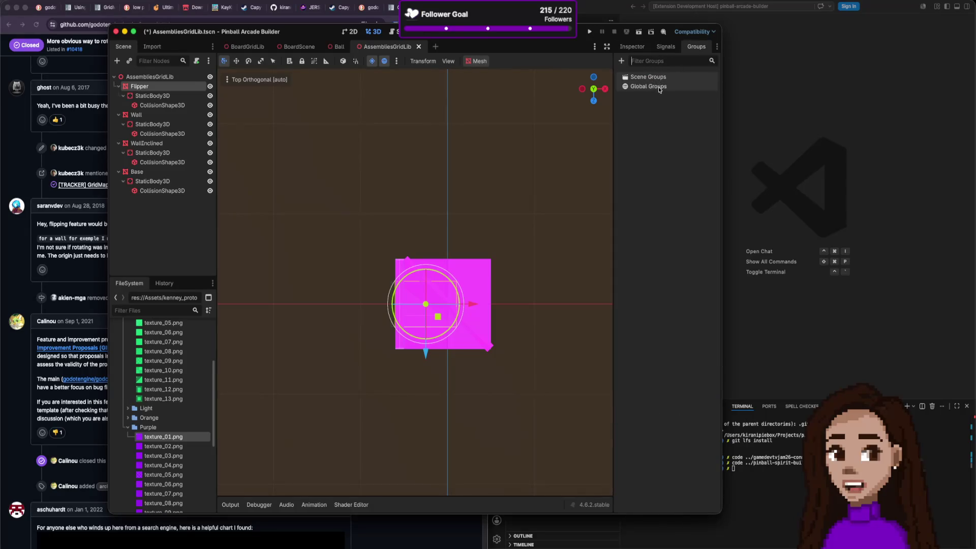
type("fl")
type("ipper")
left_click(621, 61)
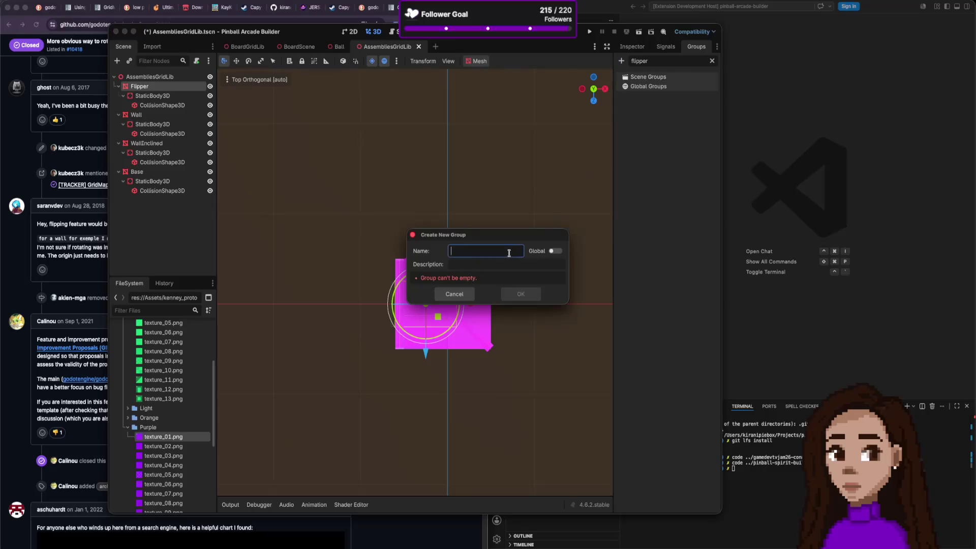
type("fli")
left_click(552, 254)
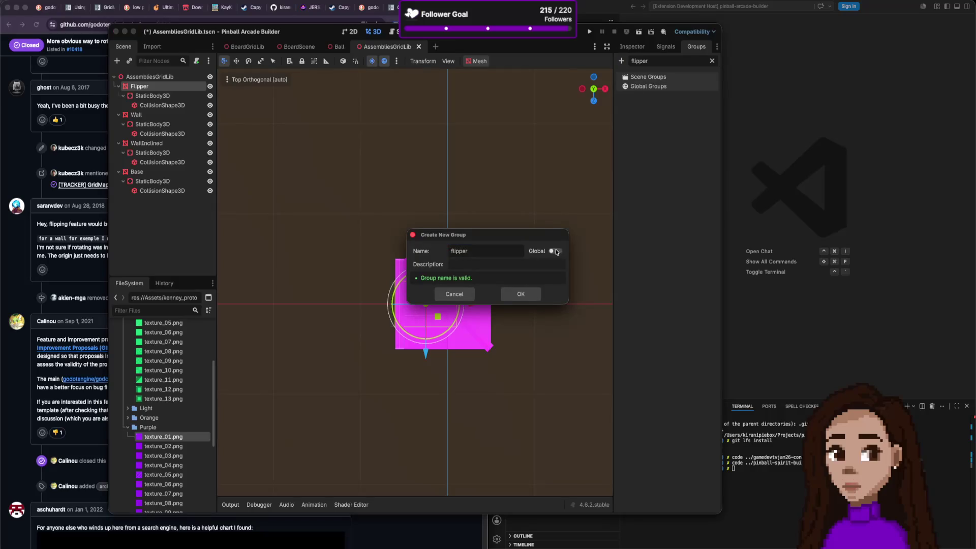
left_click(521, 295)
Save, re-export the MeshLibrary over AssembliesGridLib.tres, and return to BoardScene.
key("ctrl+s")
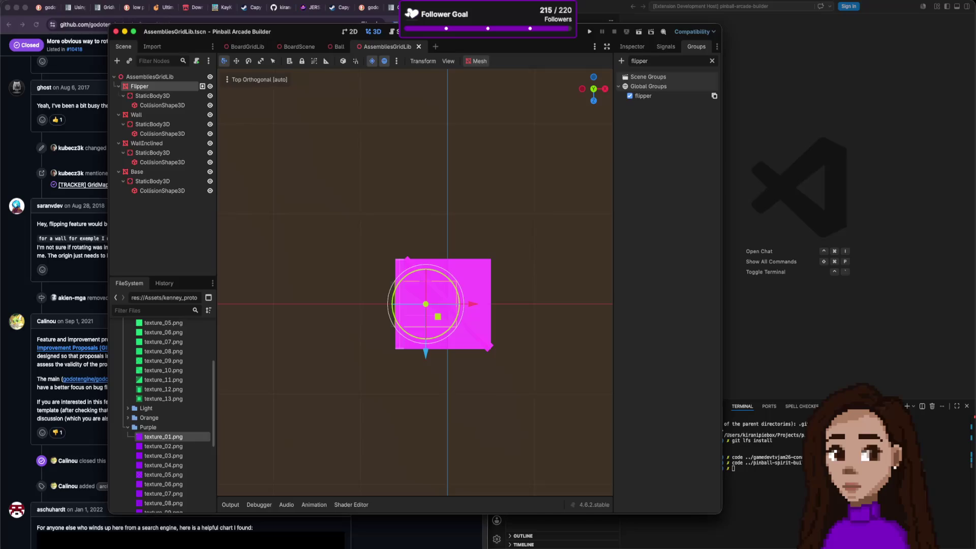
left_click(51, 0)
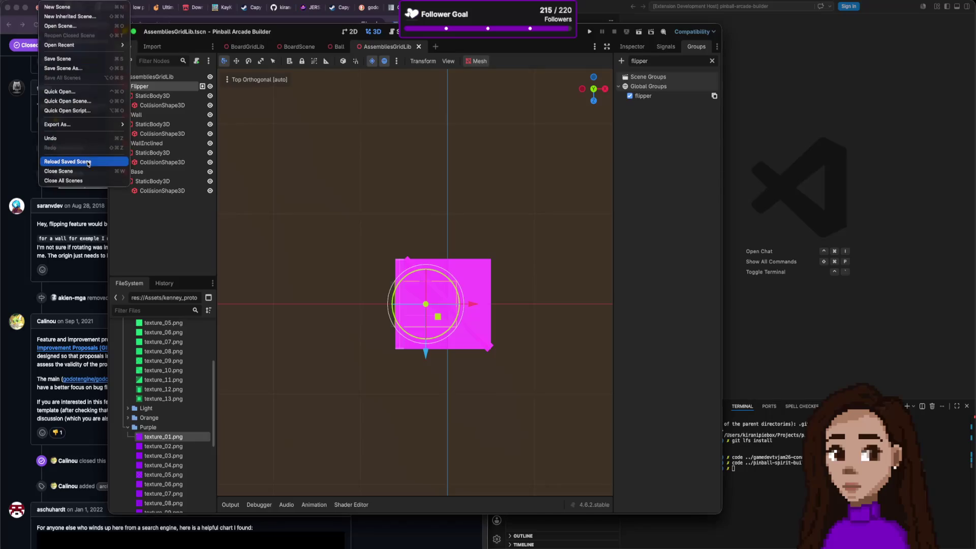
mouse_move(111, 124)
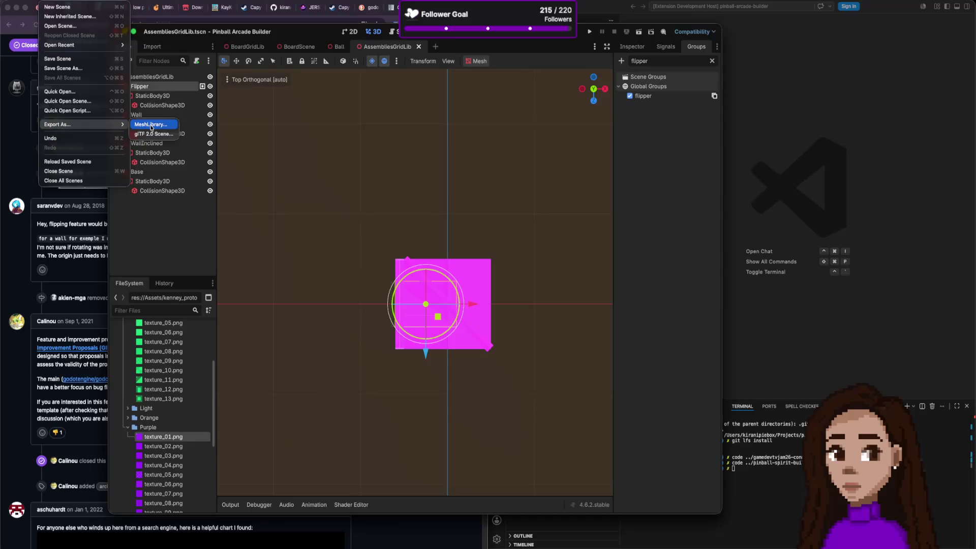
left_click(152, 126)
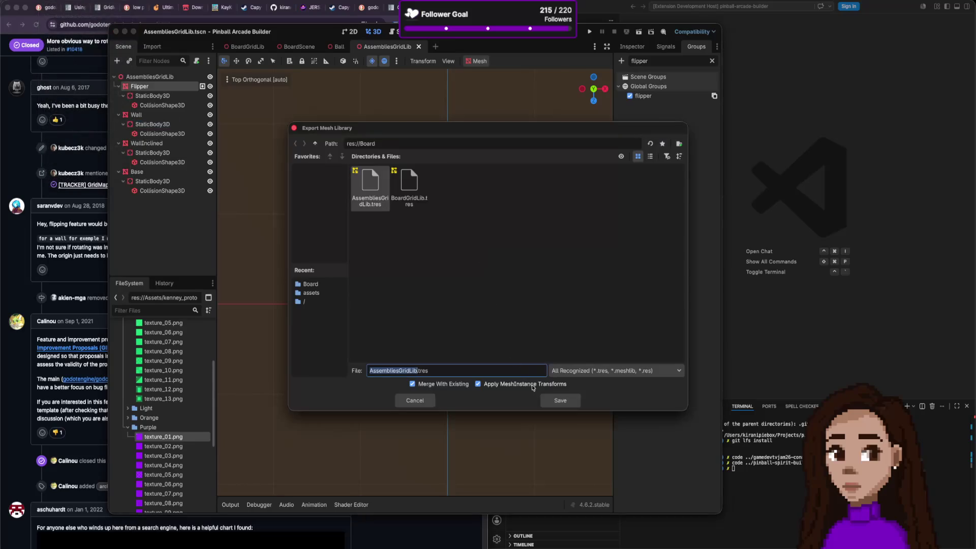
left_click(554, 400)
left_click(506, 284)
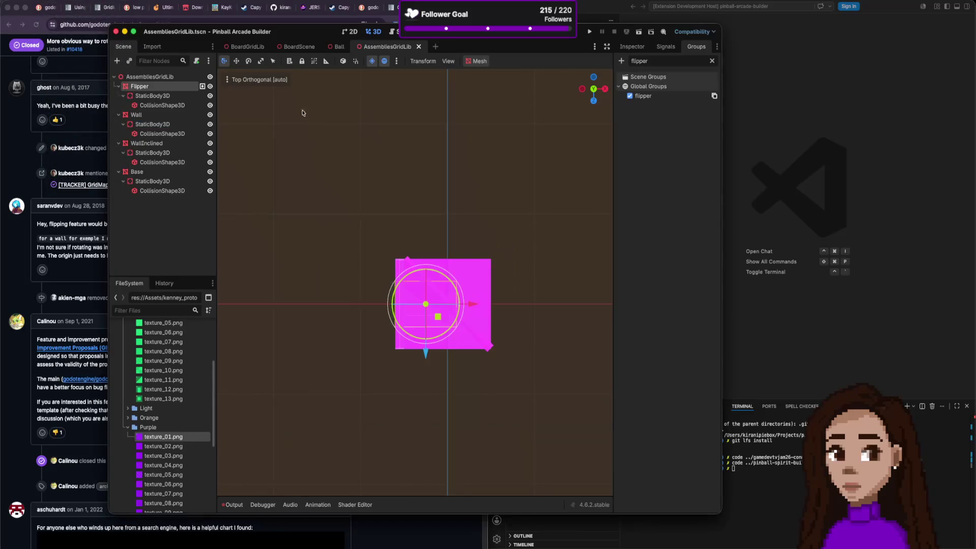
left_click(299, 46)
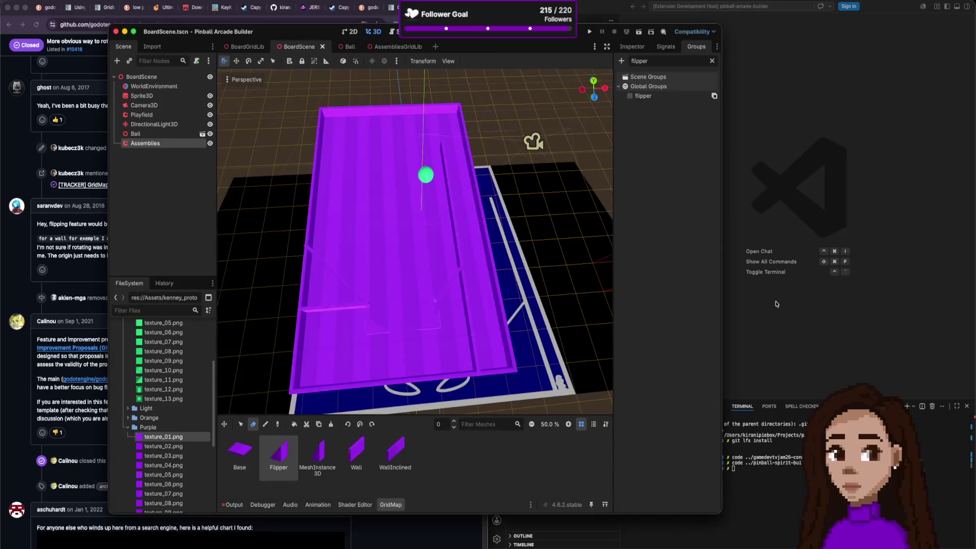
Bring Godot forward and select the BoardScene root node after checking Playfield and Assemblies.
left_click(777, 305)
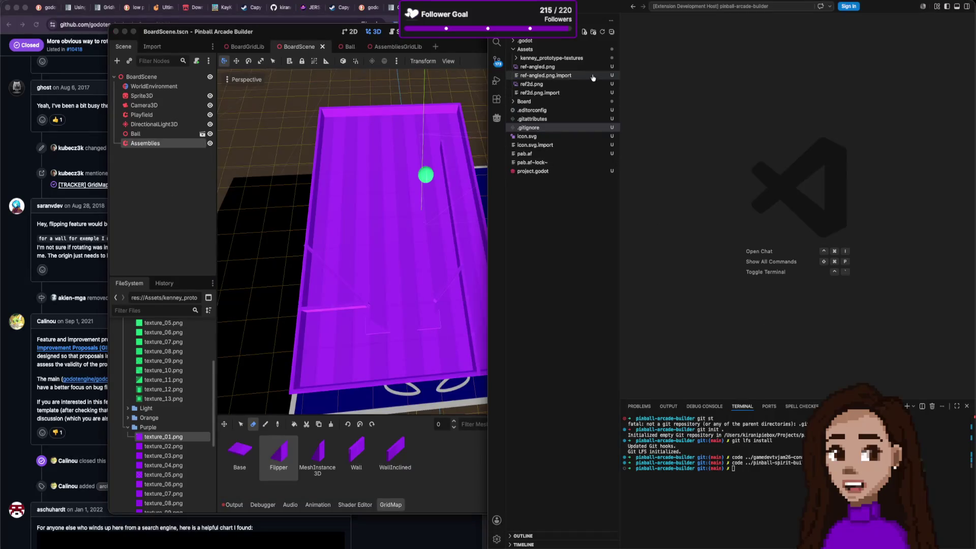
left_click(174, 208)
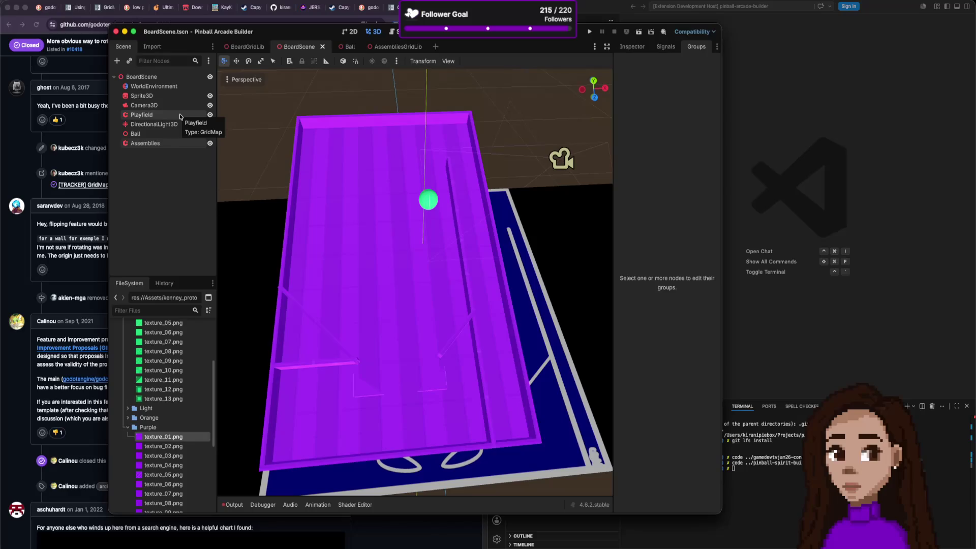
left_click(153, 115)
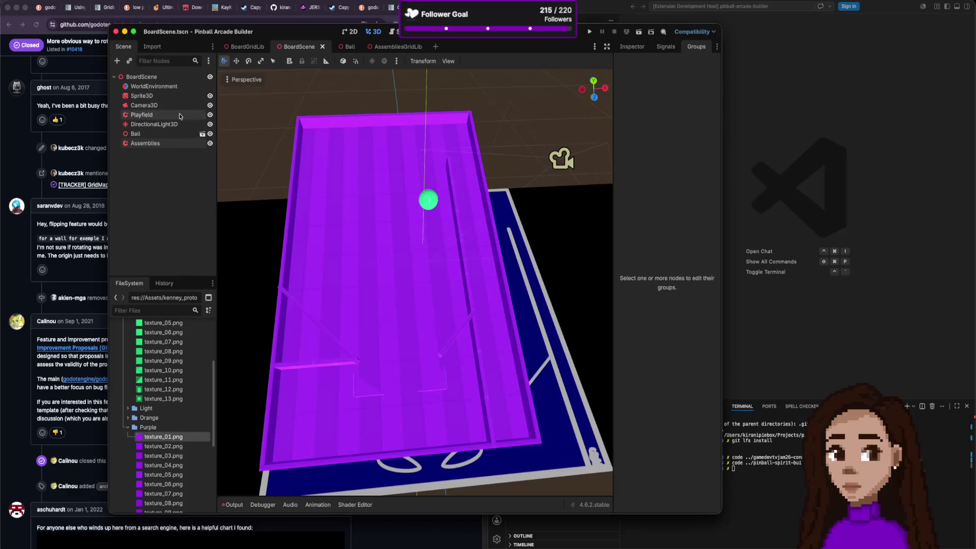
left_click(172, 144)
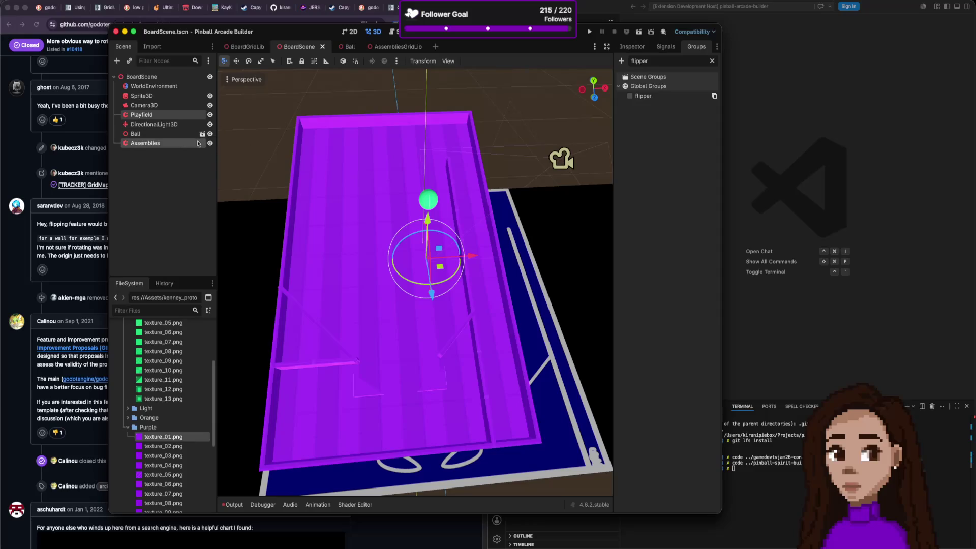
left_click(186, 161)
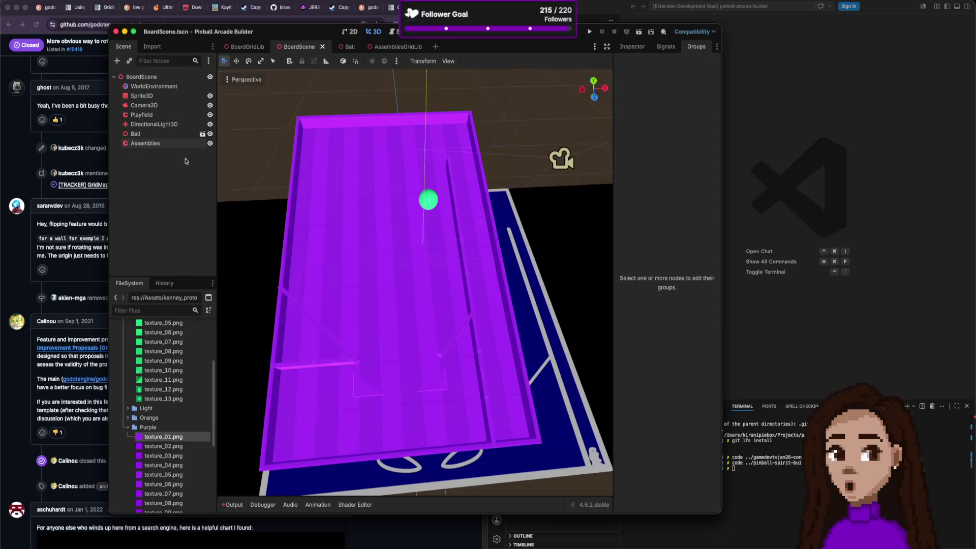
left_click(190, 82)
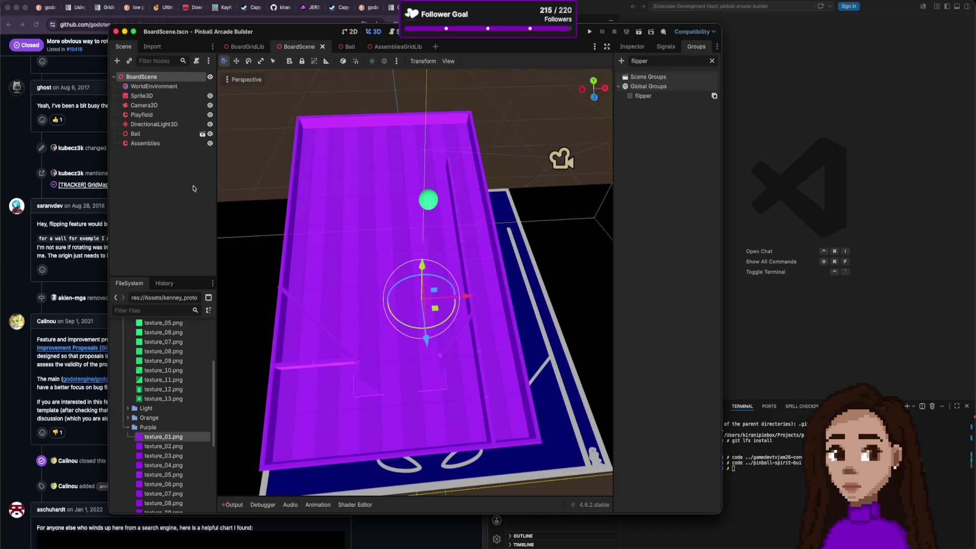
Attach a new res://Board/BoardScene.gd script to BoardScene, check its signals, and begin typing func.
left_click(197, 61)
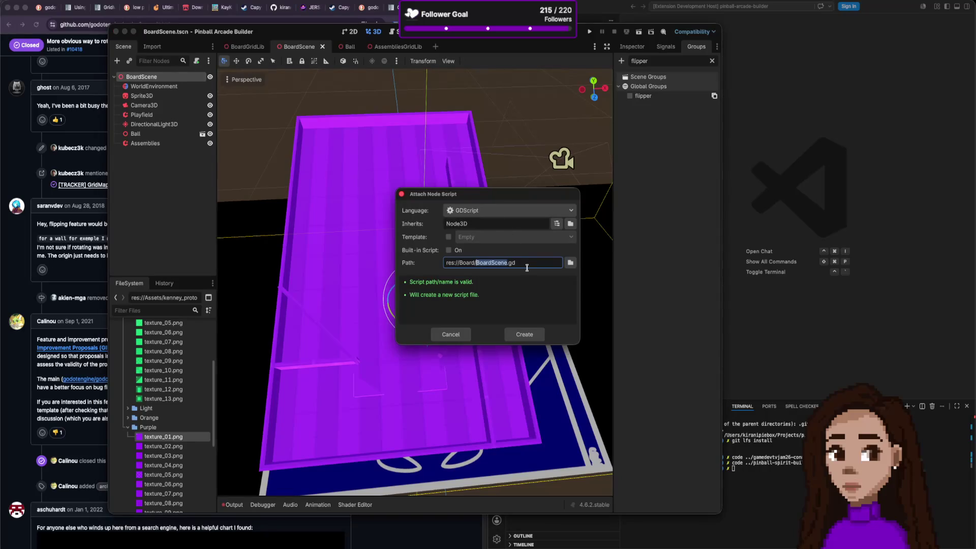
key("Return")
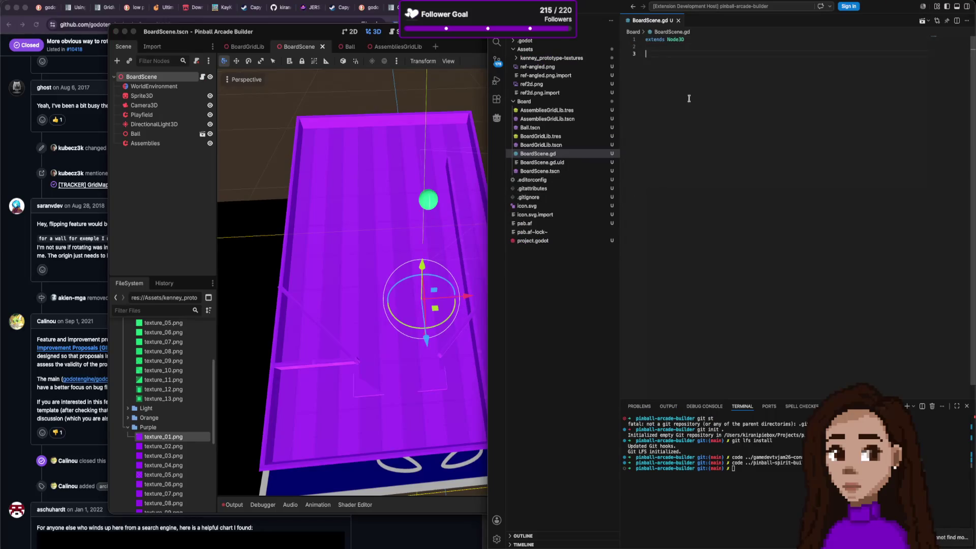
left_click(169, 222)
left_click(663, 48)
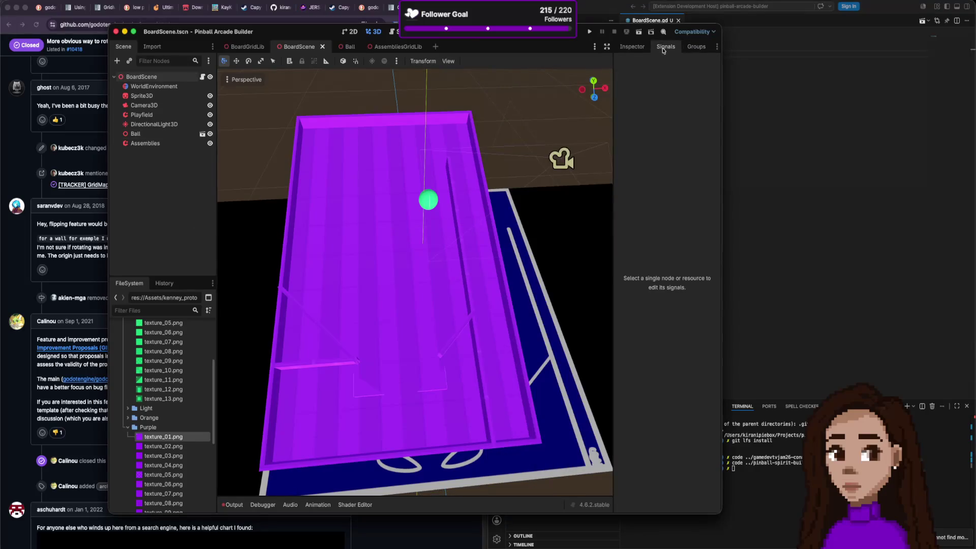
left_click(167, 76)
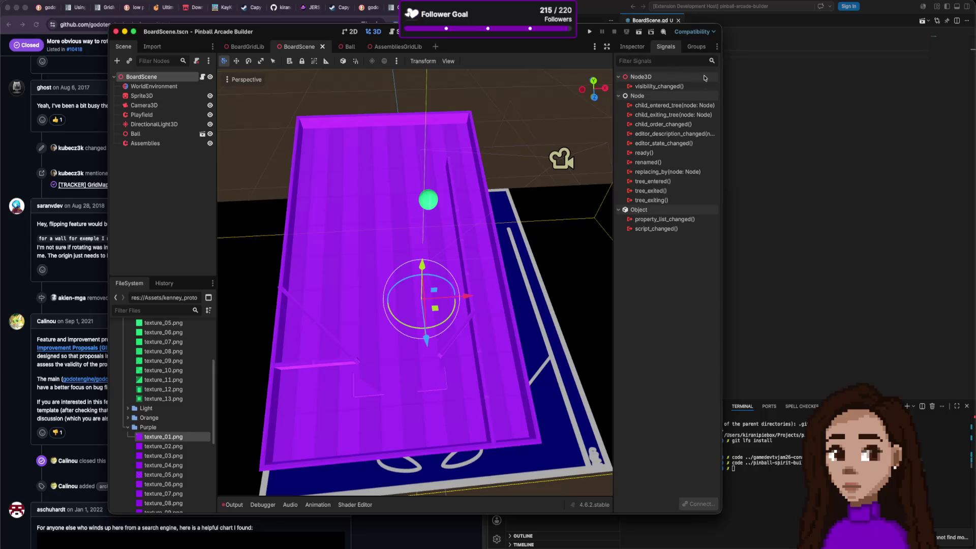
type("func _in")
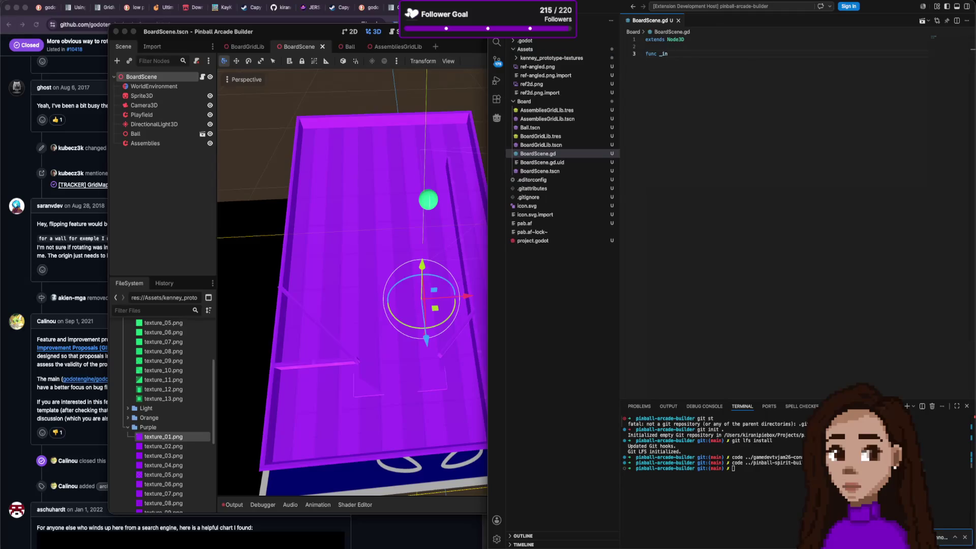
Switch to the gut-extension VS Code window and close the Extension Development Host.
left_click(954, 541)
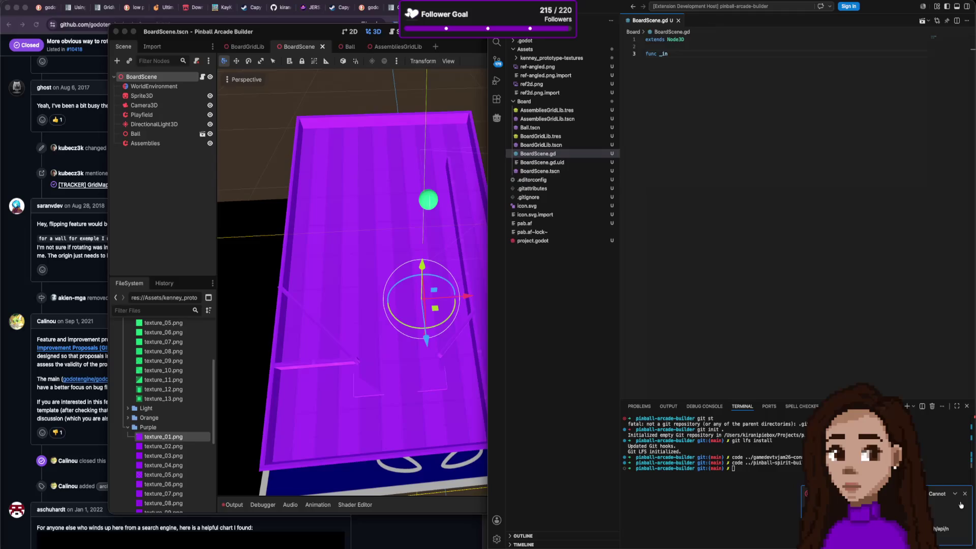
left_click(958, 493)
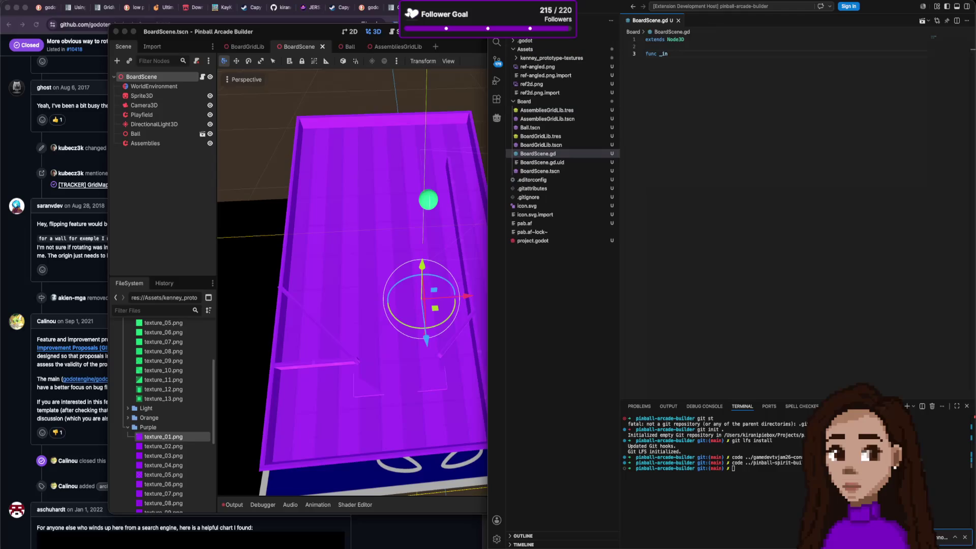
key("super+grave")
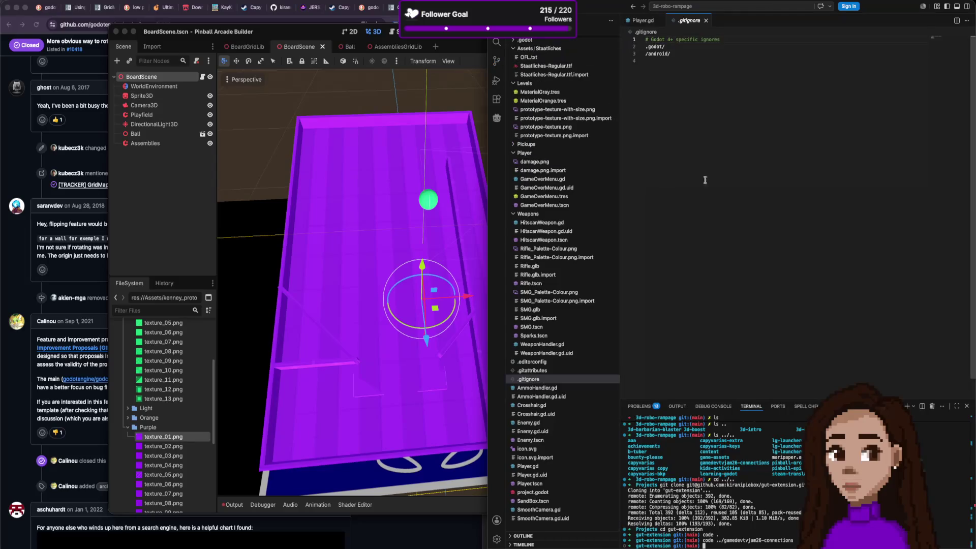
left_click(190, 1)
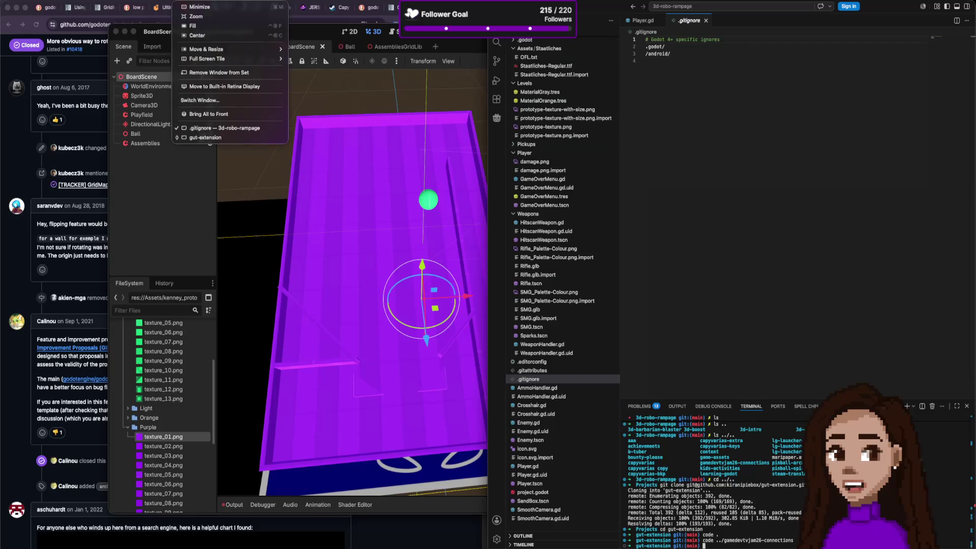
left_click(234, 128)
left_click(191, 1)
left_click(210, 138)
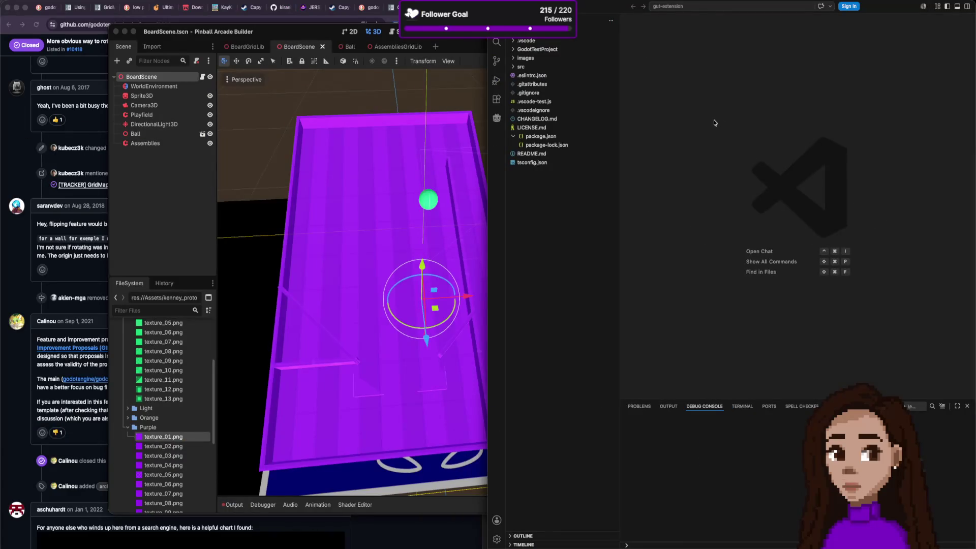
left_click(533, 178)
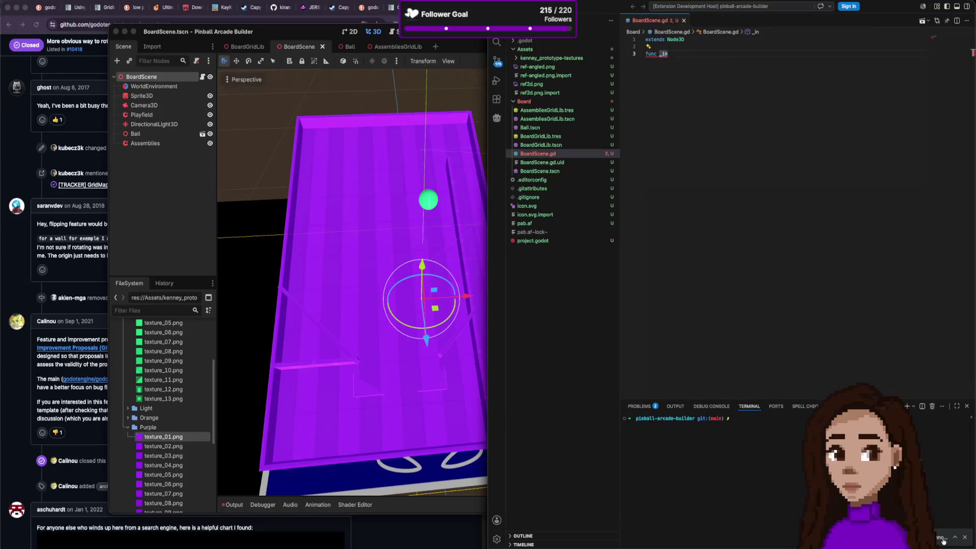
left_click(956, 538)
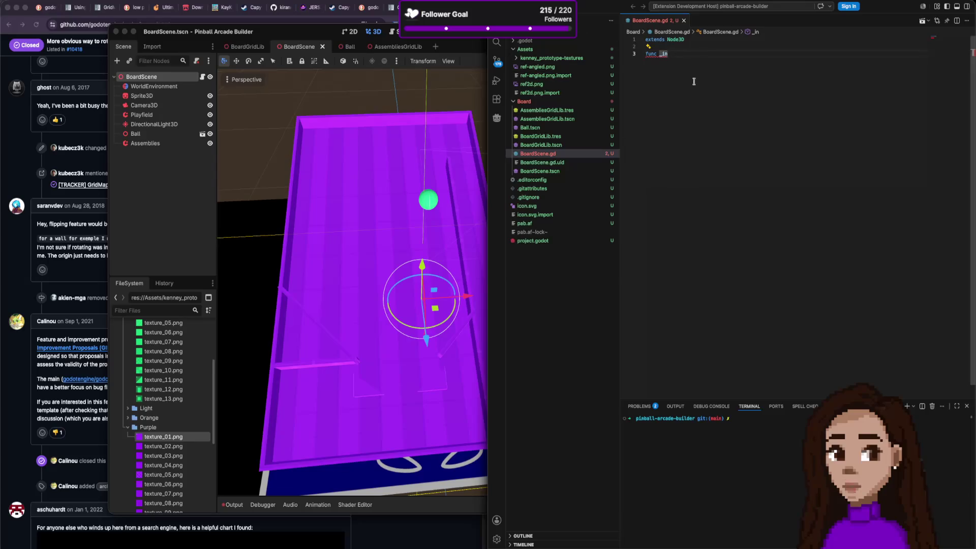
key("super+shift+w")
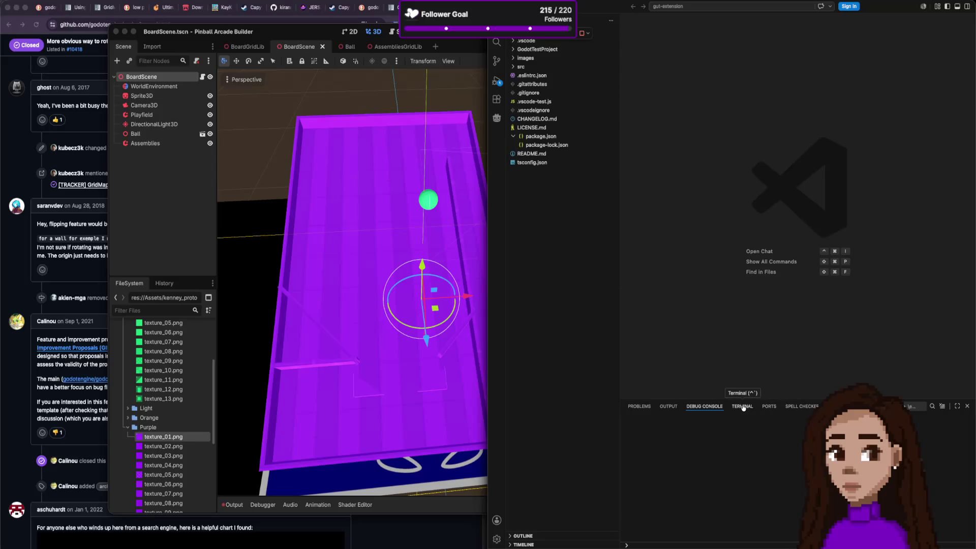
Open a new zsh terminal and run npm i for gut-extension.
left_click(743, 408)
right_click(797, 413)
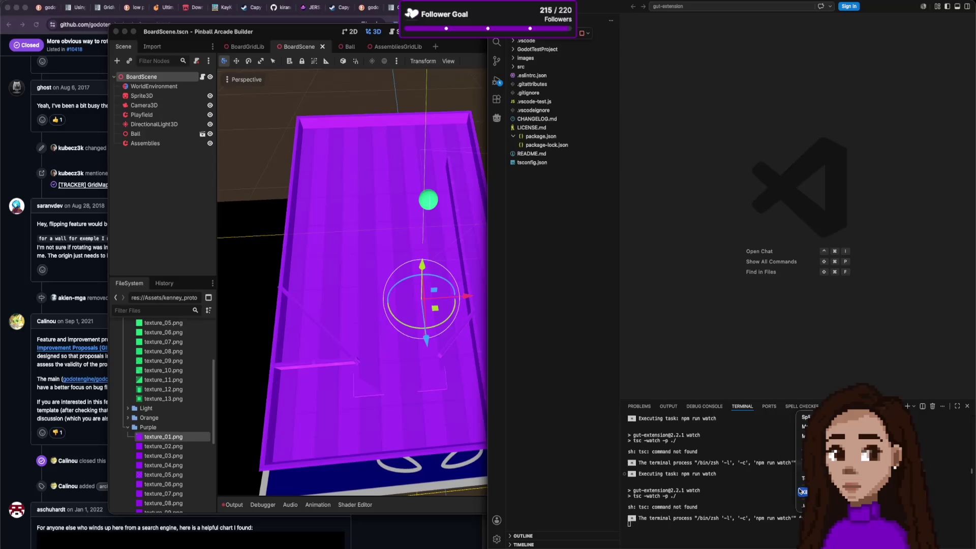
key("Escape")
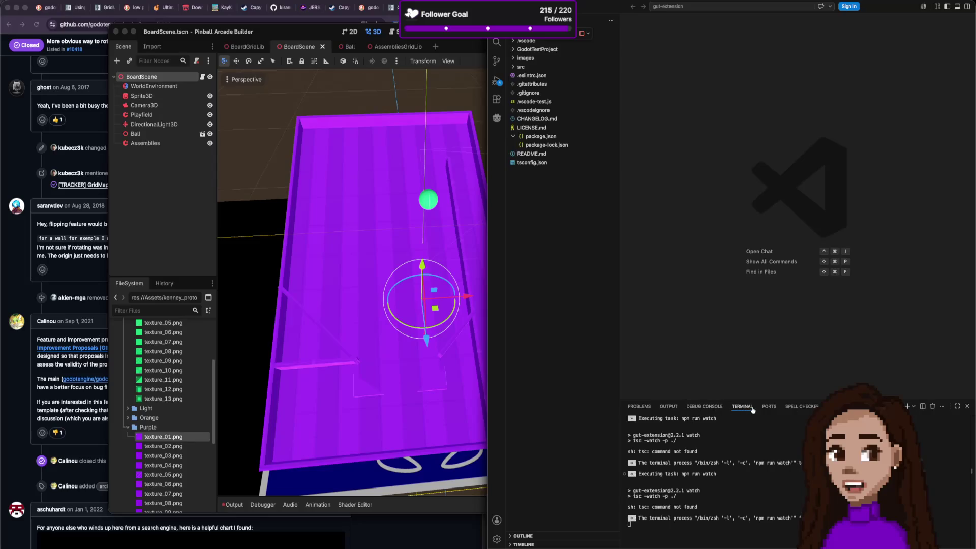
right_click(796, 412)
left_click(908, 406)
type("nsion git:(main) npm i")
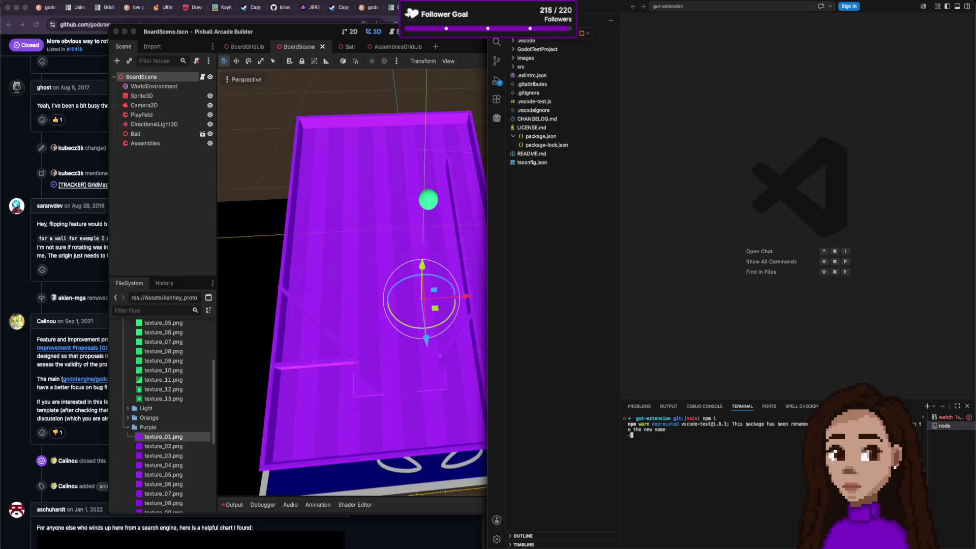
left_click_drag(722, 418, 684, 420)
left_click(686, 425)
Restart the npm watch task in the gut-extension window.
key("super+grave")
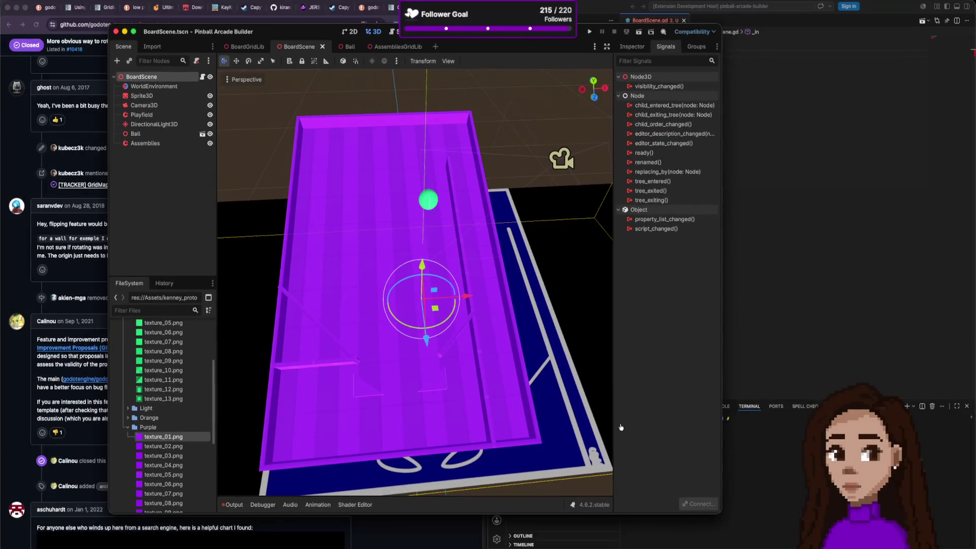
key("super+Tab")
key("super+grave")
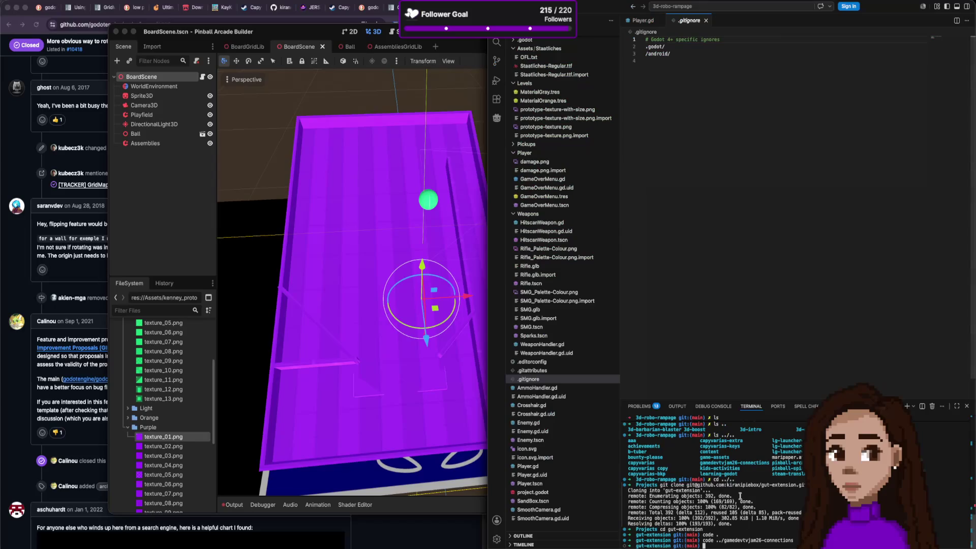
key("F5")
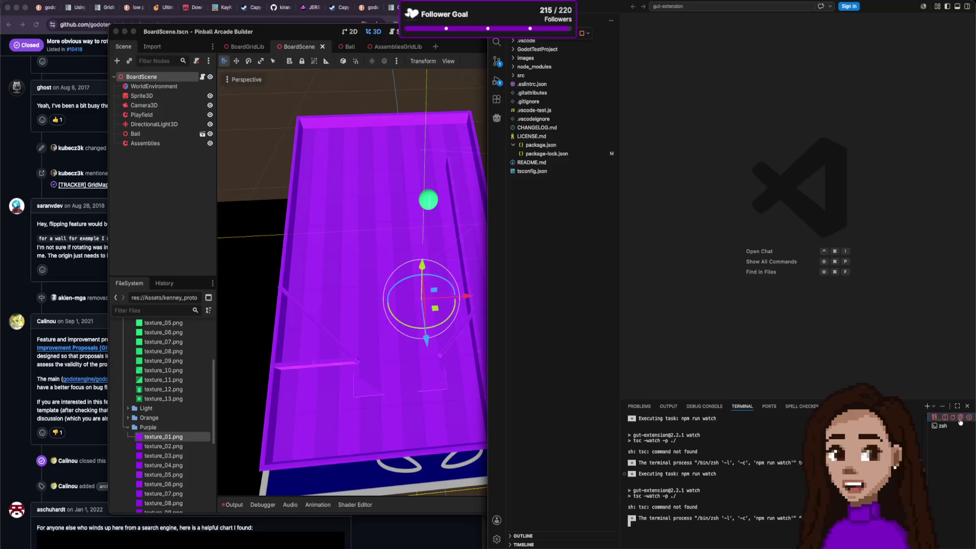
left_click(953, 417)
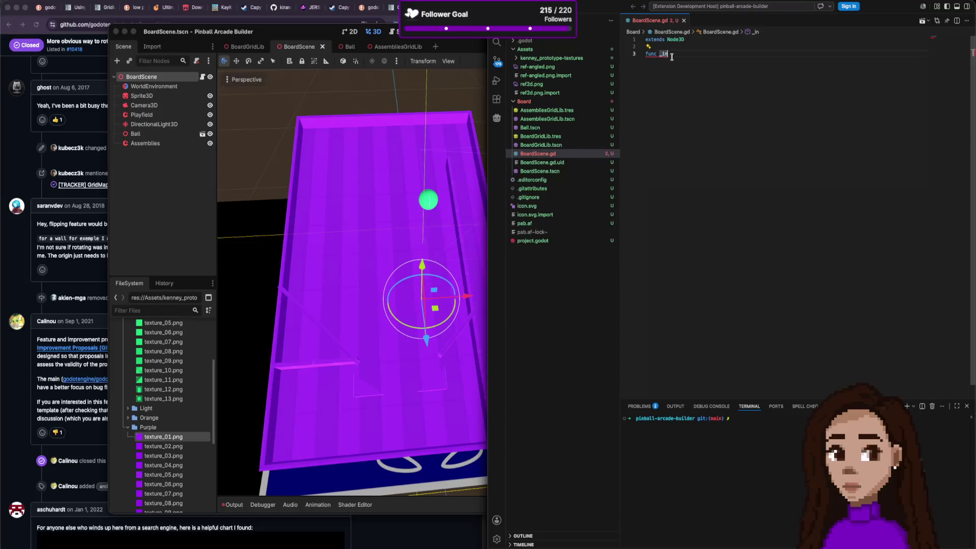
Write func _input(event) with if event.is_action_pressed("flipperLeft").
type("i")
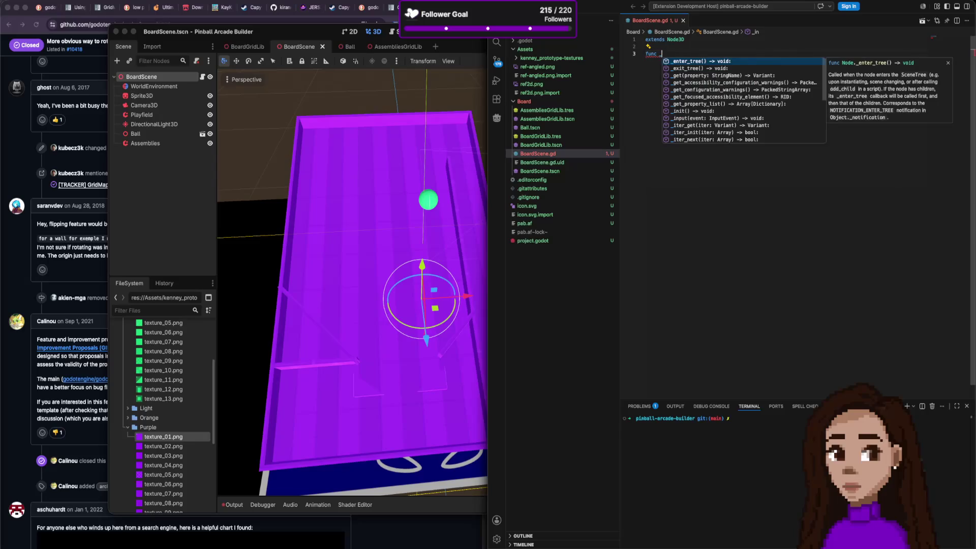
type("np")
key("Return")
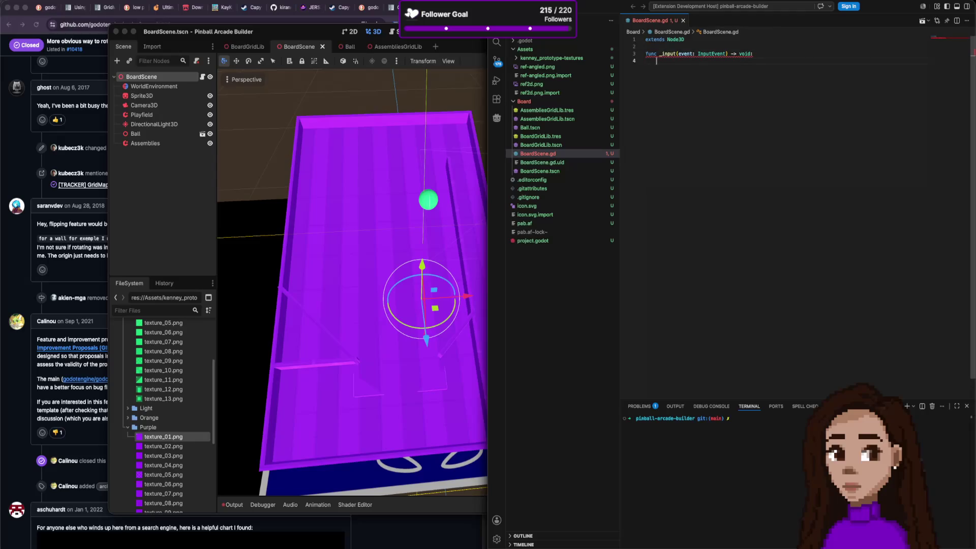
type("event.i")
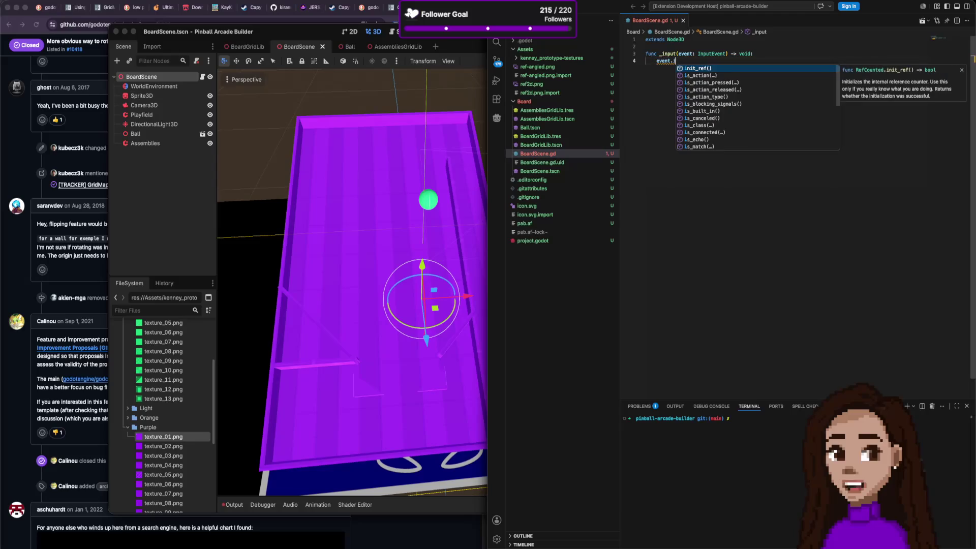
key("Escape")
key("BackSpace")
key("BackSpace")
key("BackSpace")
type("if ev")
key("Tab")
type(".is")
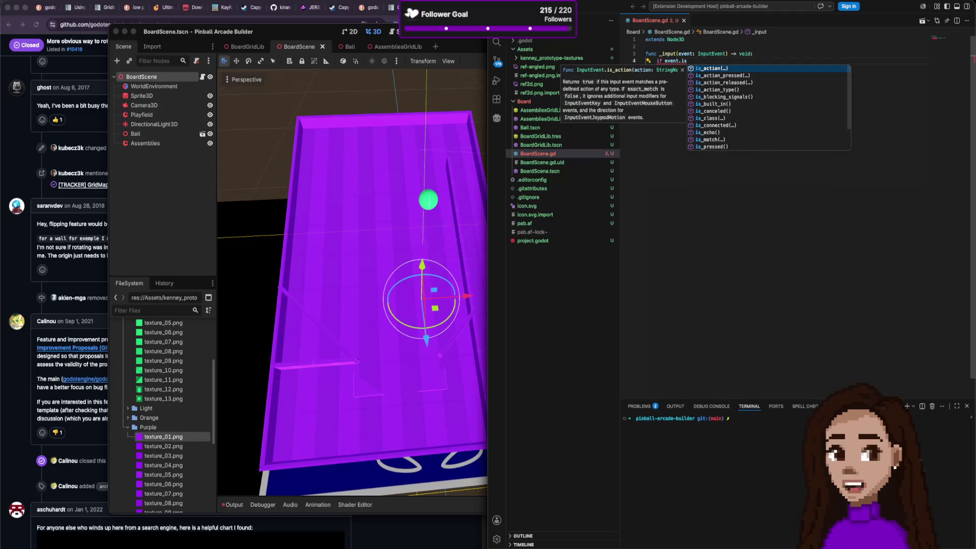
type("_action_pressed")
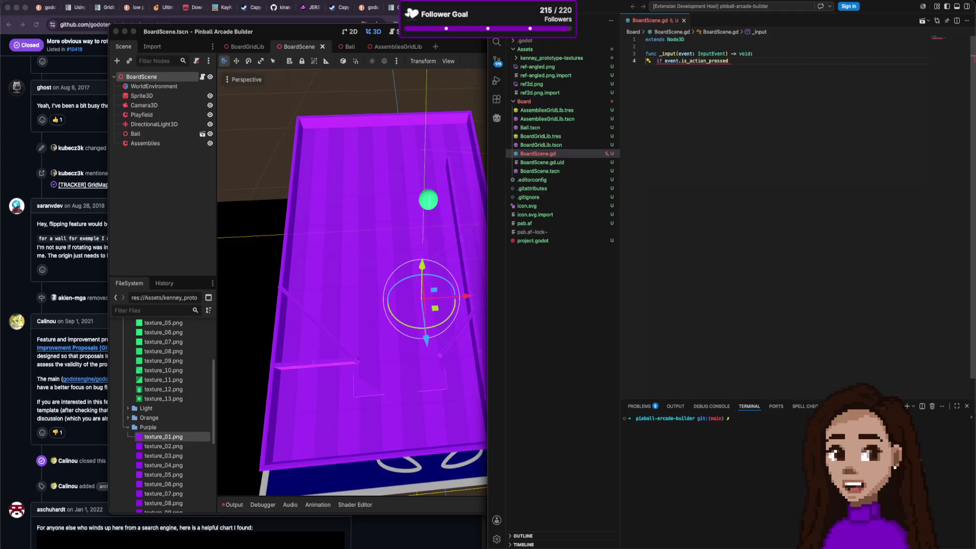
type(" \"")
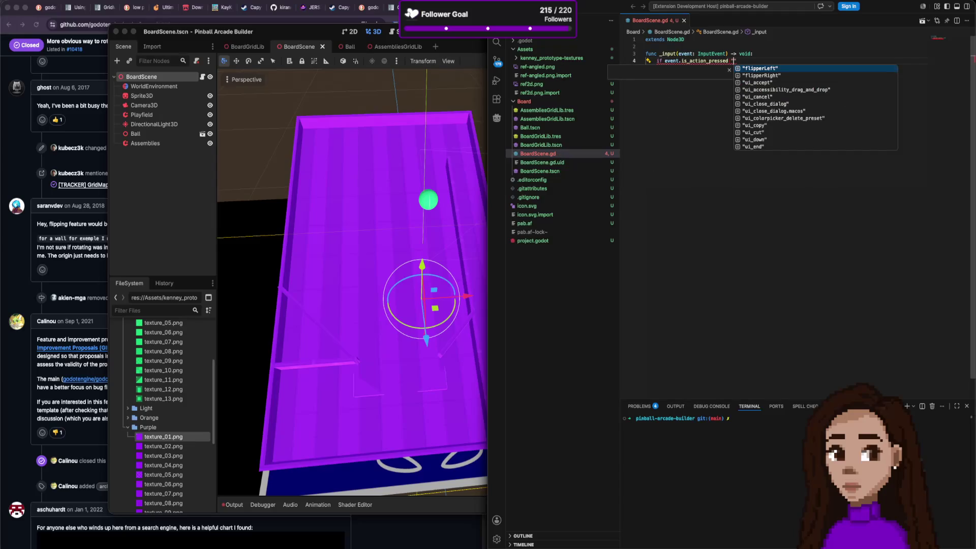
key("Tab")
left_click(736, 61)
key("BackSpace")
type("(")
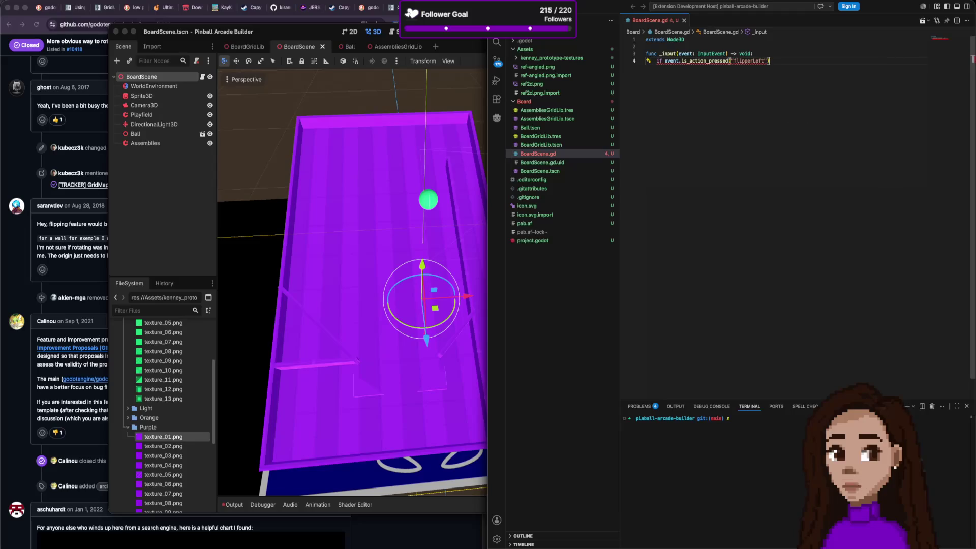
left_click(646, 46)
key("Return")
key("Return")
type("@")
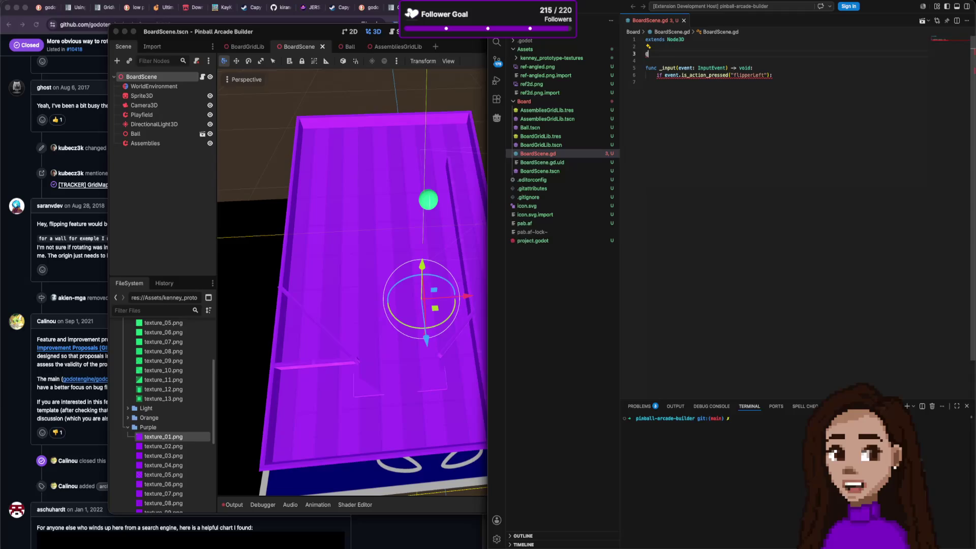
type("on")
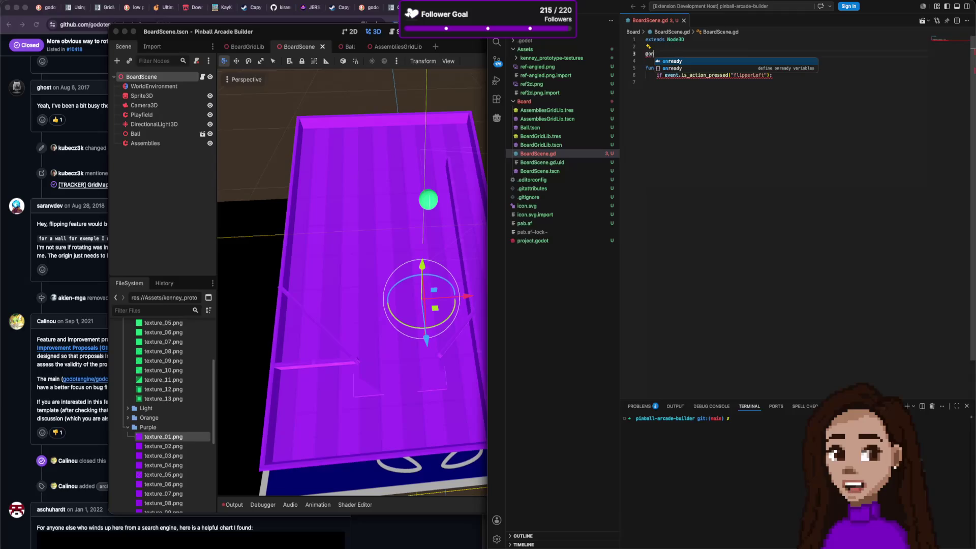
type("ready var assembliesGrid")
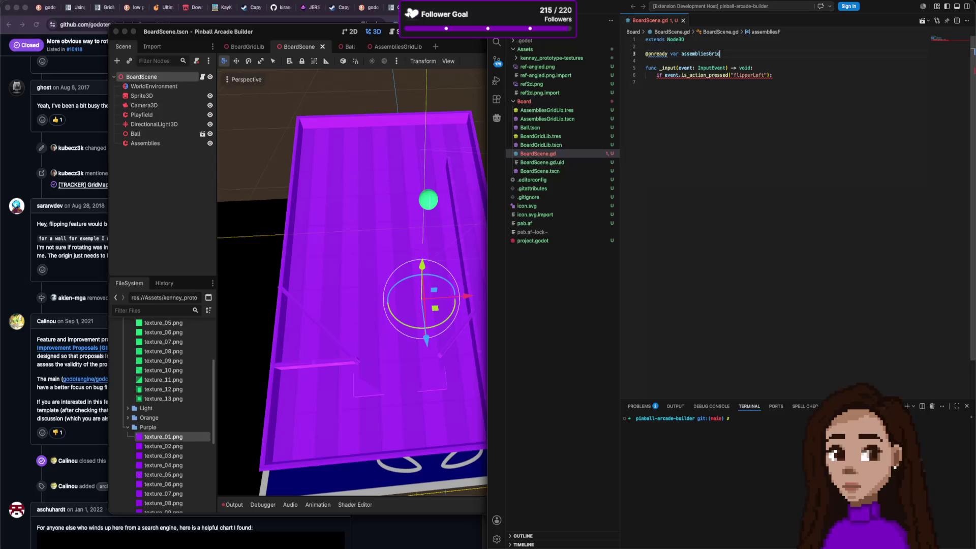
type(": Grid")
key("Down")
key("Return")
type("$")
key("Down")
key("Return")
Add an empty _ready() -> void function above _input with spacing lines.
left_click(772, 75)
key("Up")
key("Up")
key("Up")
key("Return")
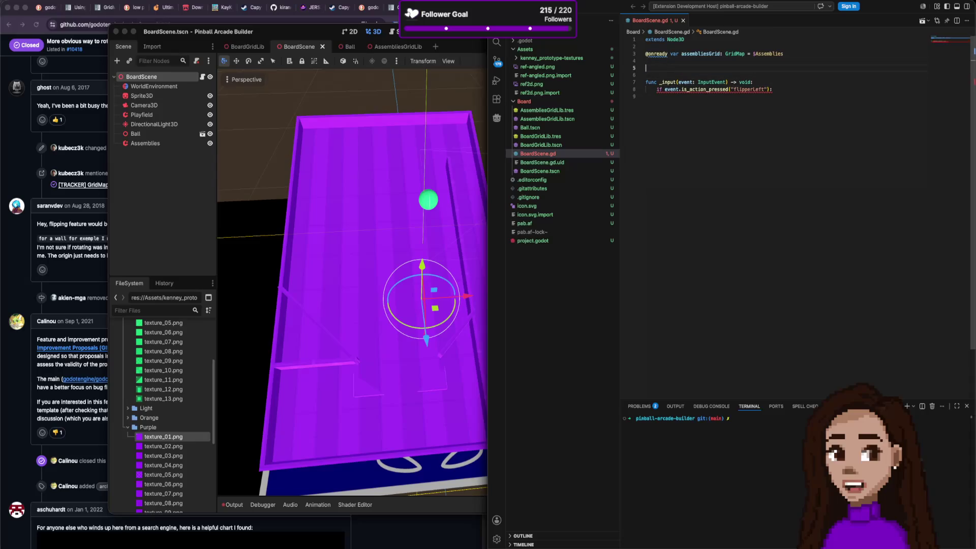
type("func ")
type("_r")
key("Return")
key("Return")
key("Up")
key("Up")
key("Up")
key("End")
key("Return")
key("Return")
key("Return")
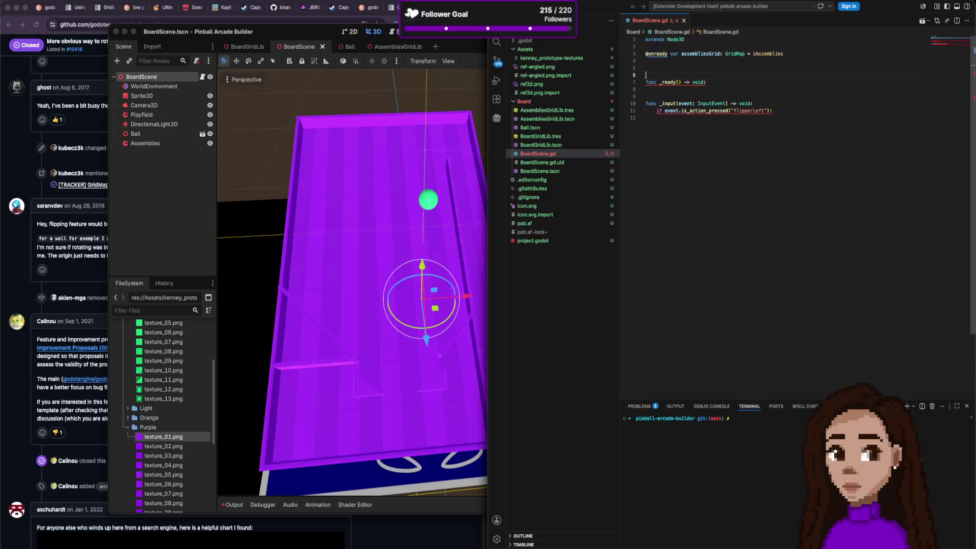
Declare a flipperLeft variable near the top of BoardScene.gd.
key("BackSpace")
type("var fl")
type("ip")
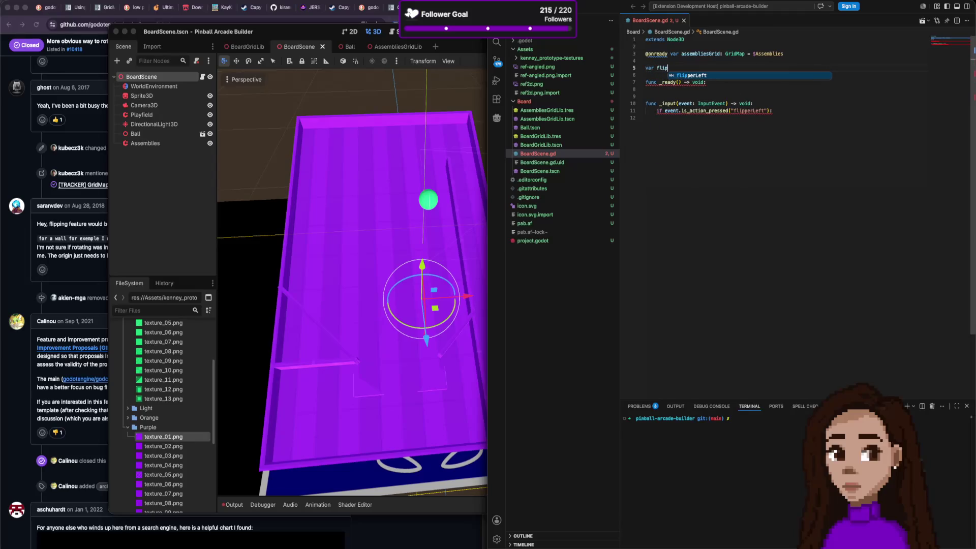
key("Tab")
key("Down")
key("Down")
key("Down")
In _ready, write 'for part in assembliesGrid.get_used_cells():' with a pass body.
type("for")
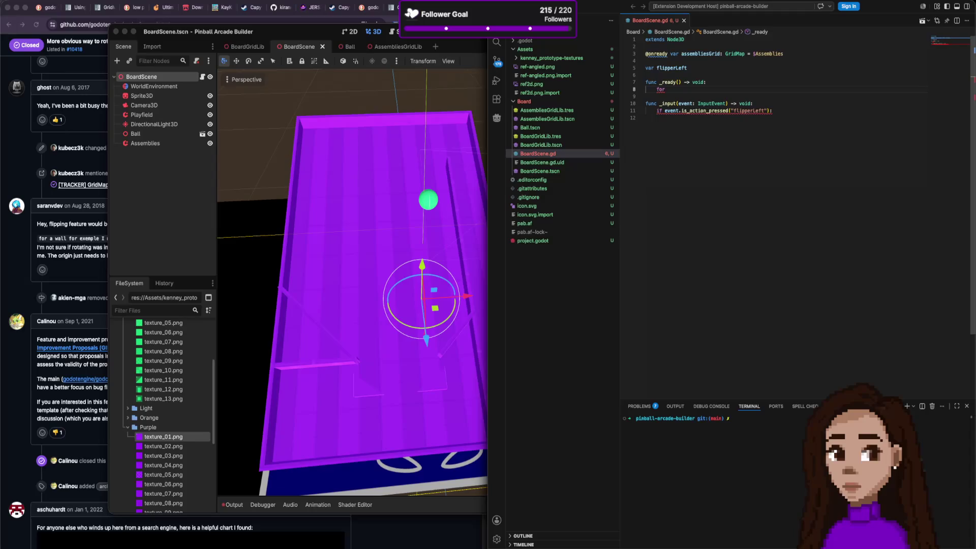
type(" part in get")
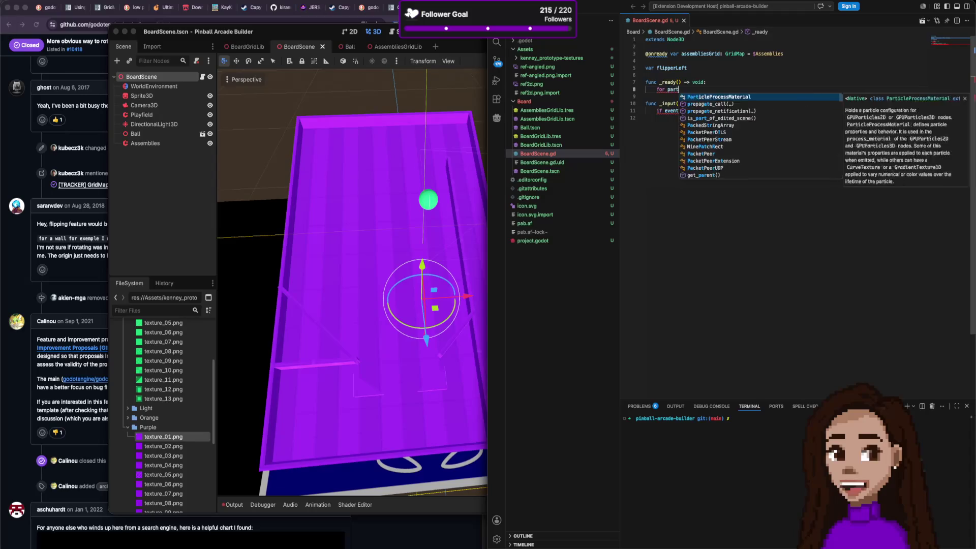
key("BackSpace")
key("BackSpace")
key("BackSpace")
type("assembliesGrid")
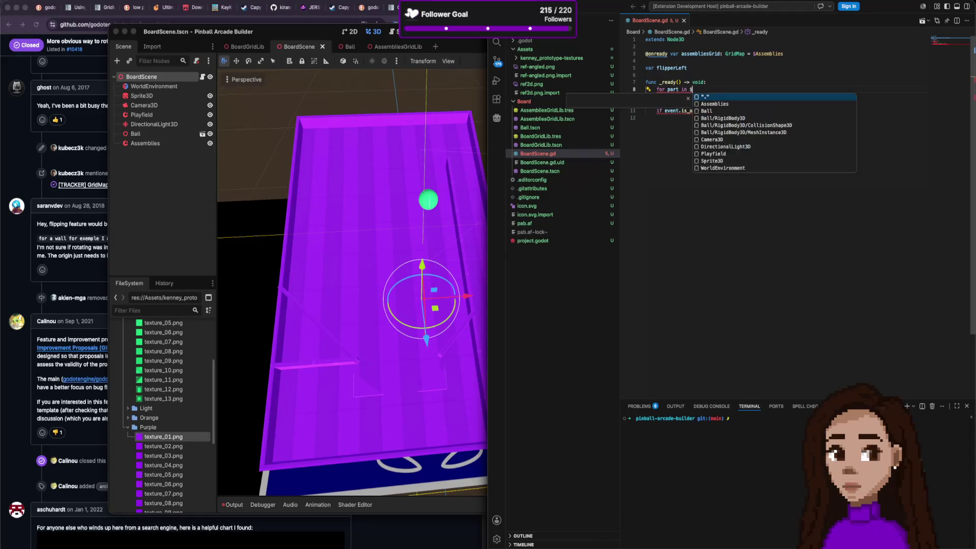
type(".")
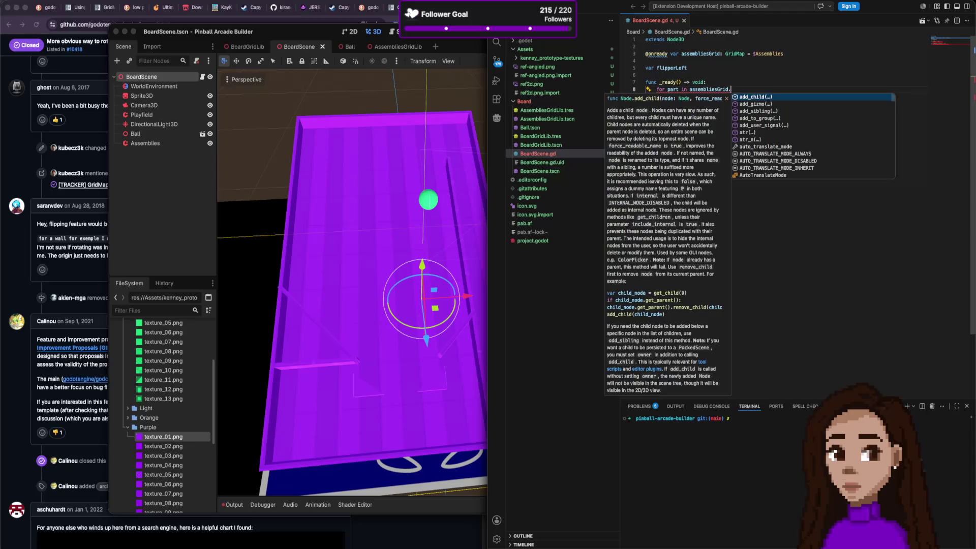
type("get_c")
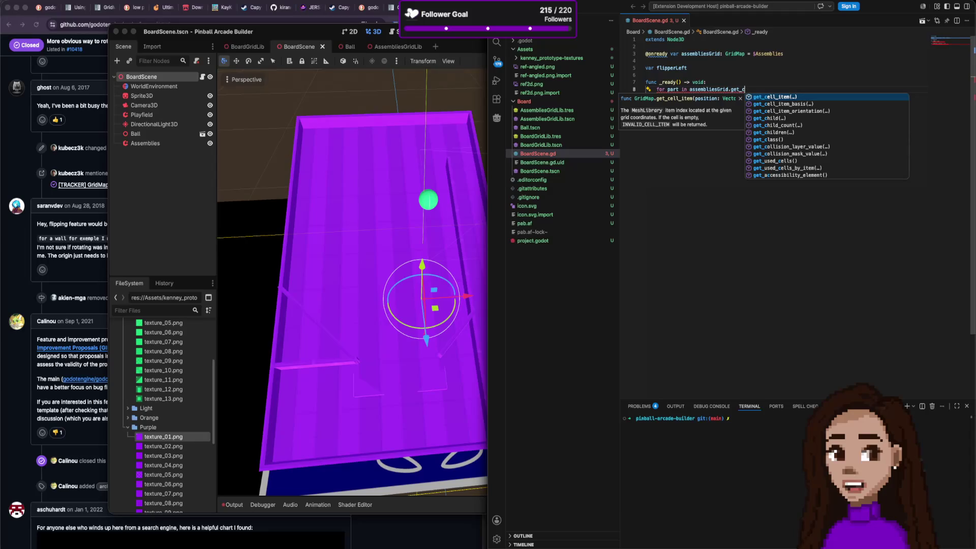
left_click(797, 161)
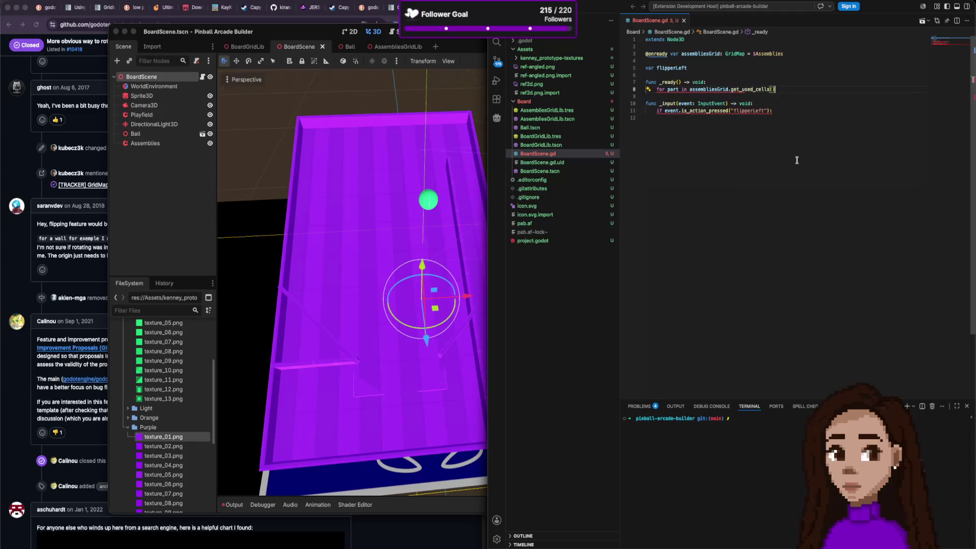
mouse_move(754, 90)
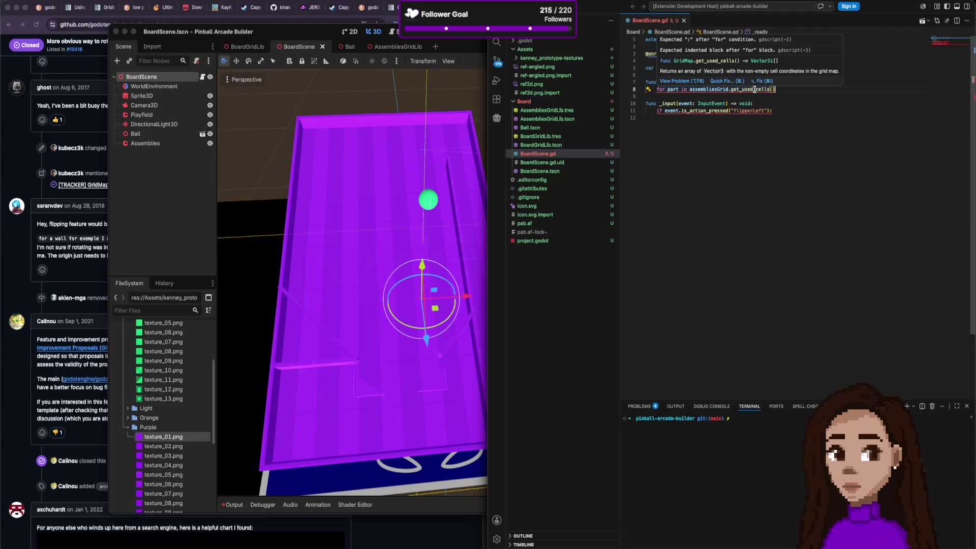
type(":")
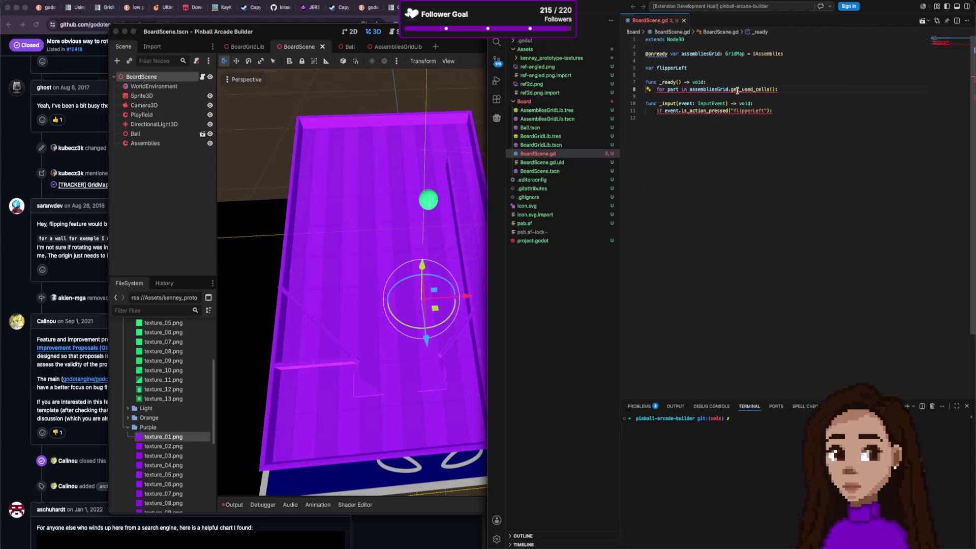
key("Return")
type("pass")
left_click(772, 118)
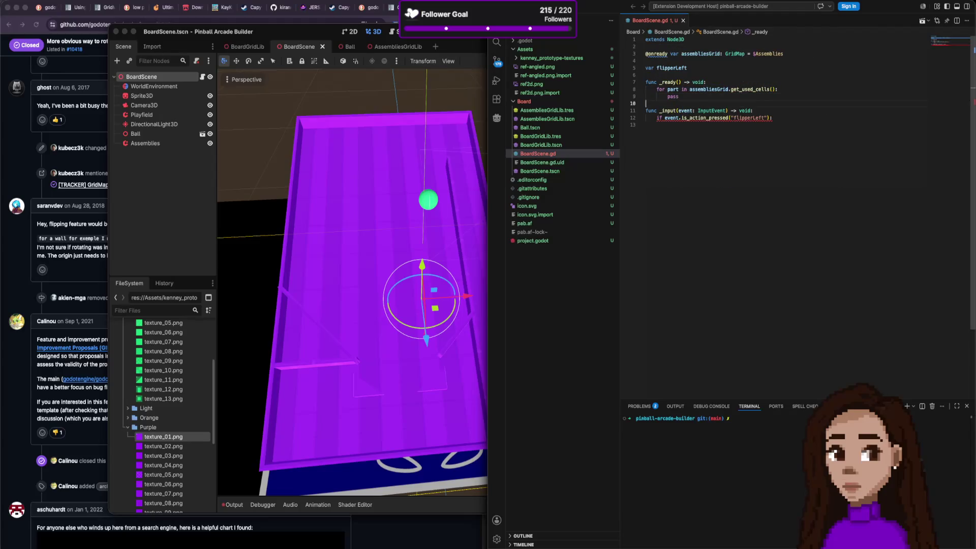
type("pass")
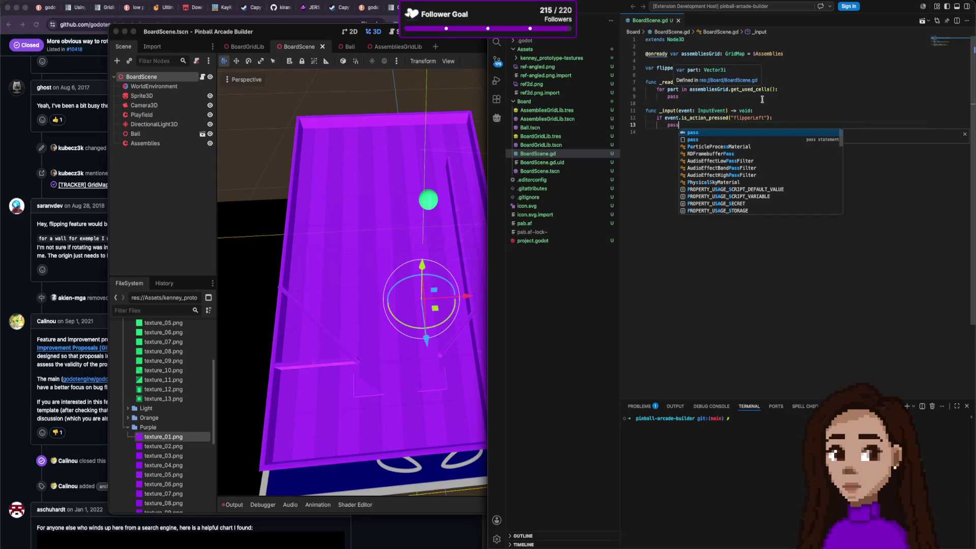
Retype the pass placeholder inside the _ready loop.
left_click(678, 96)
scroll(677, 96, "down", 1)
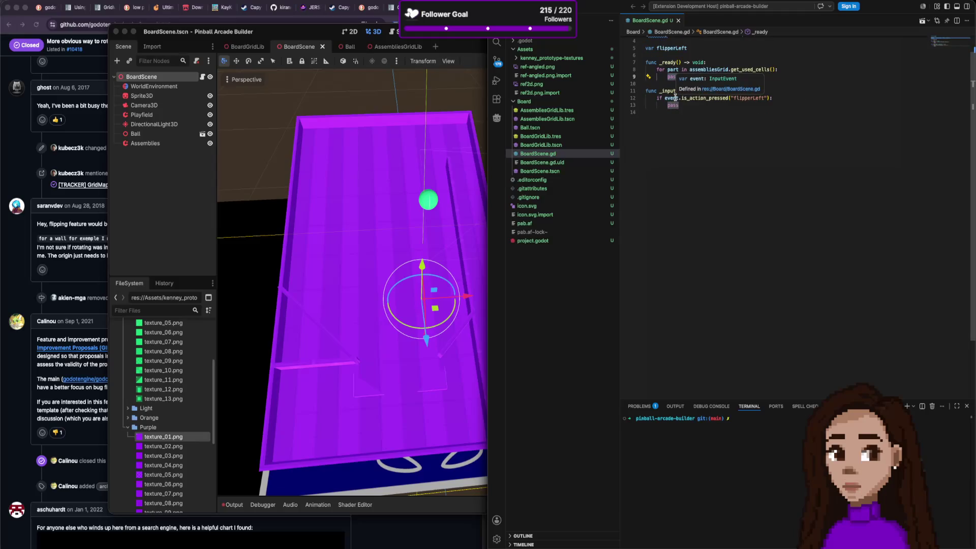
key("BackSpace")
key("BackSpace")
key("BackSpace")
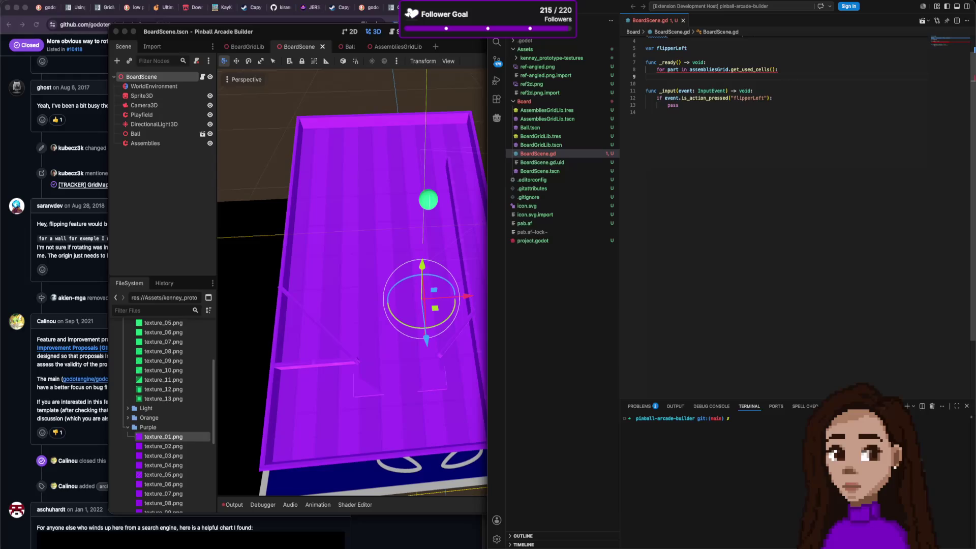
type("pass")
Add an outdented line 'assembliesGrid.set' after the loop and highlight the set_cell_item suggestion.
key("Return")
key("BackSpace")
type("assembliesGrid.")
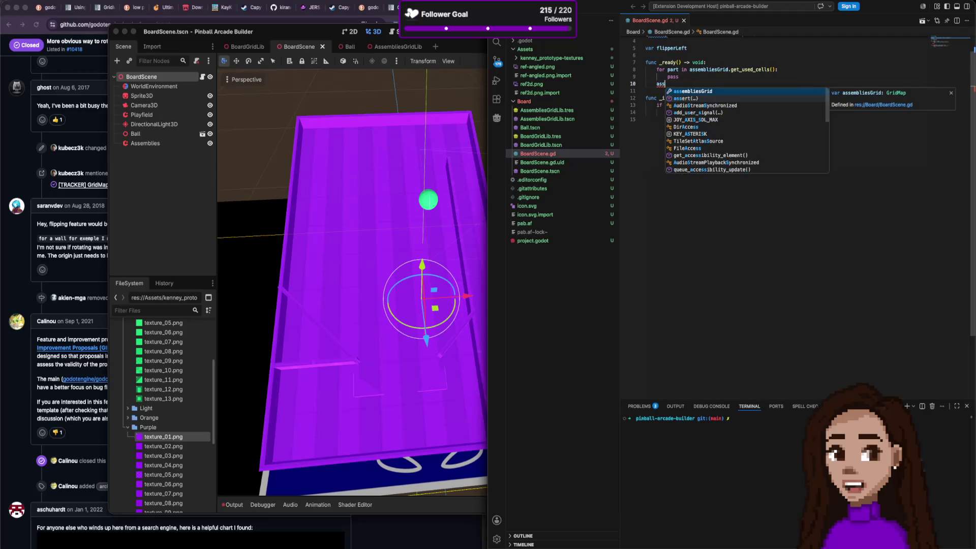
type("ce")
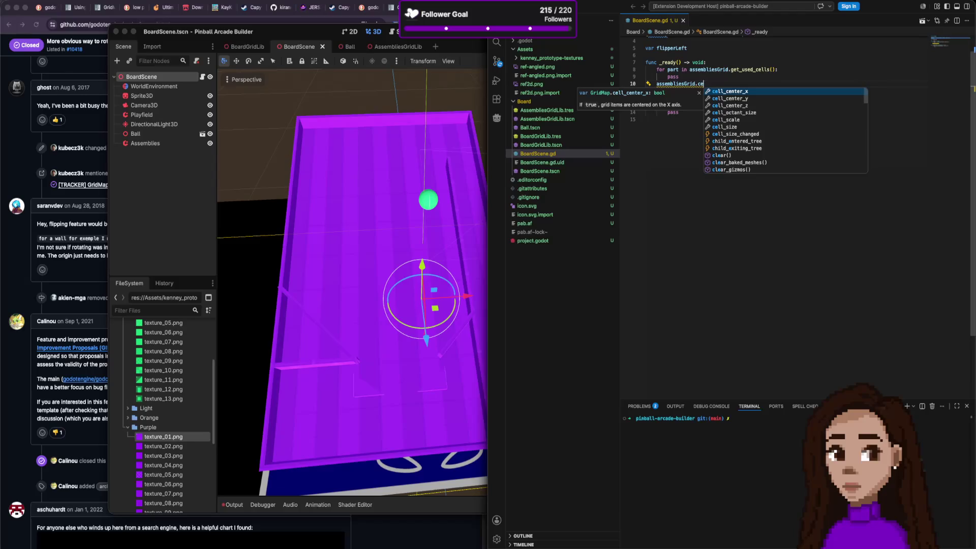
key("BackSpace")
key("BackSpace")
type("set")
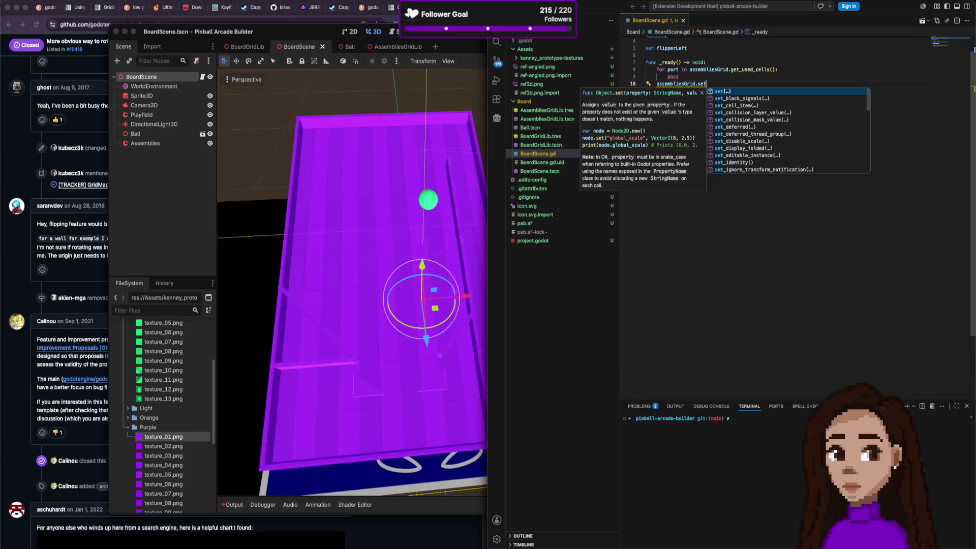
key("Down")
key("Down")
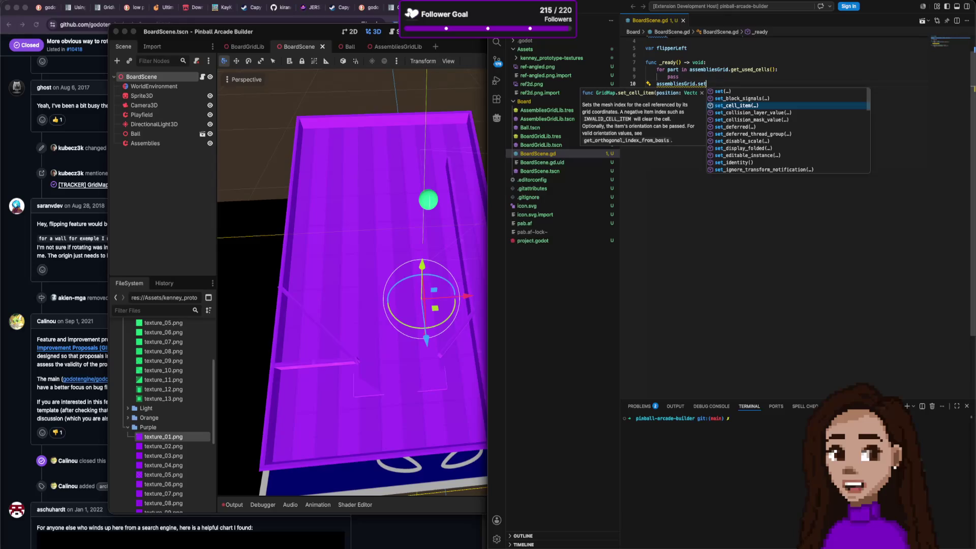
Insert set_cell_item into the line and read its documentation popup.
key("Return")
mouse_move(705, 87)
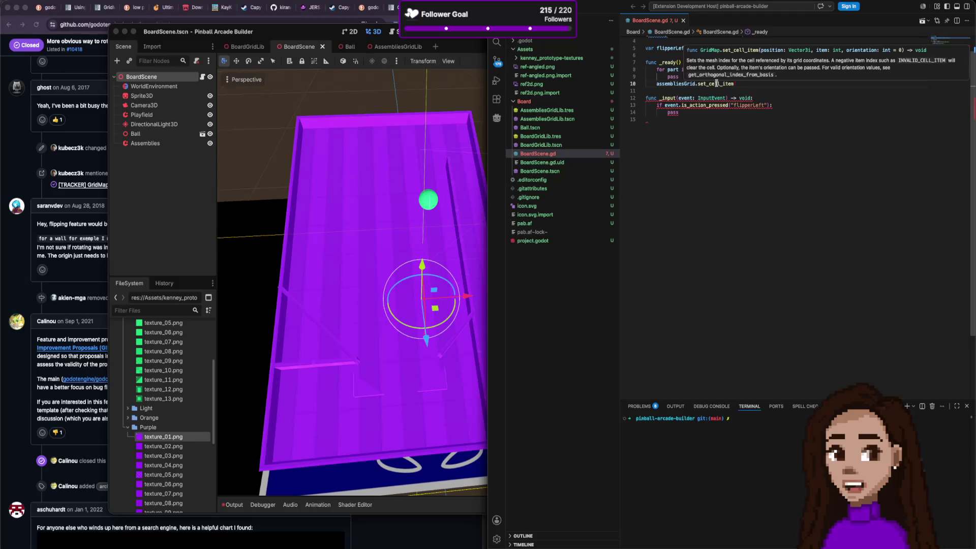
left_click(717, 97)
Select and delete the unfinished assembliesGrid.set_cell_item line.
left_click_drag(737, 84, 654, 84)
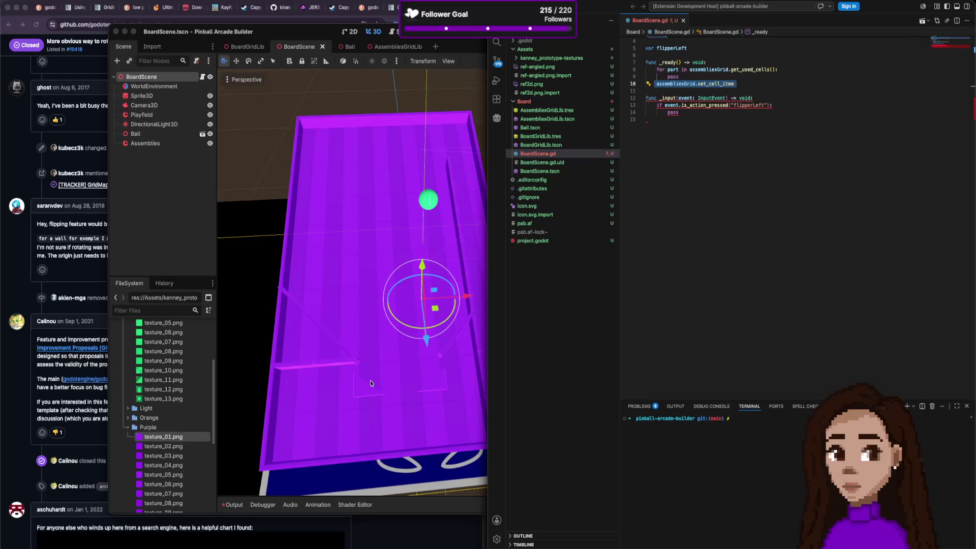
left_click(815, 158)
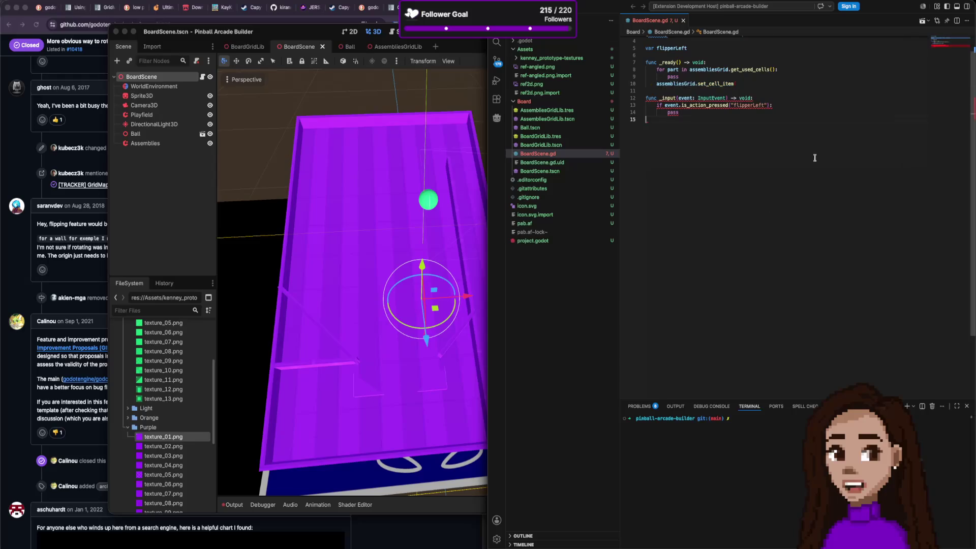
left_click_drag(737, 84, 634, 81)
left_click(802, 81)
left_click_drag(737, 84, 586, 84)
key("BackSpace")
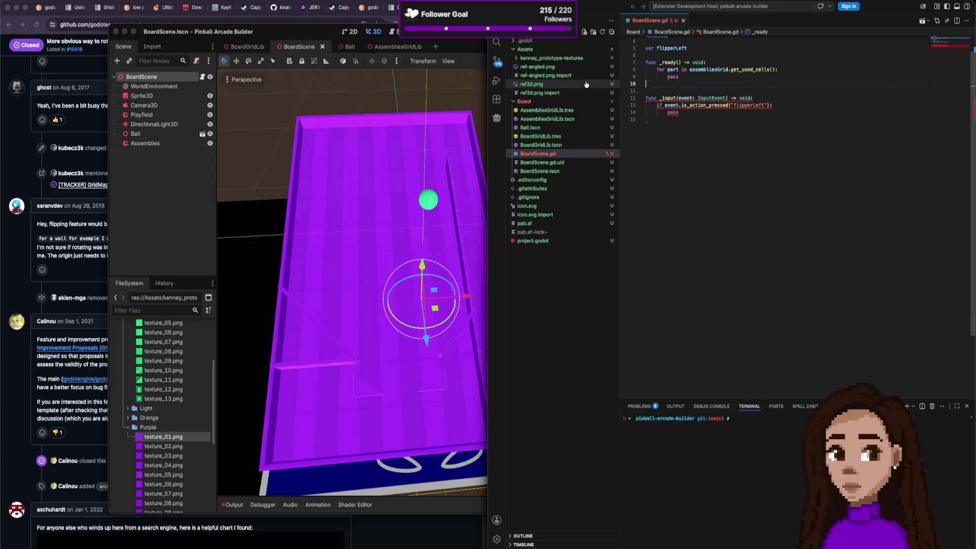
Delete the leftover blank line after the _ready loop.
key("Delete")
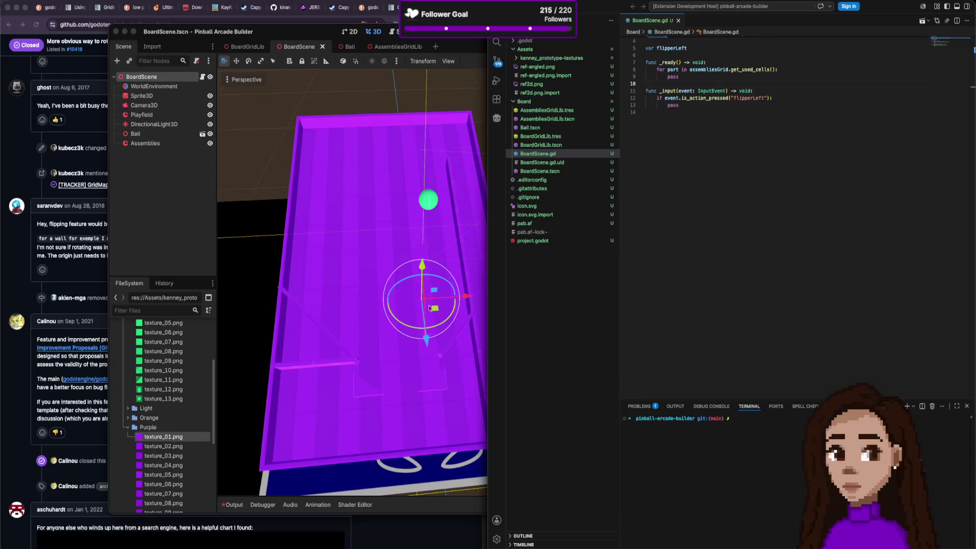
Scroll the code editor back to the top and bring the Godot editor to the front.
scroll(450, 356, "left", 2)
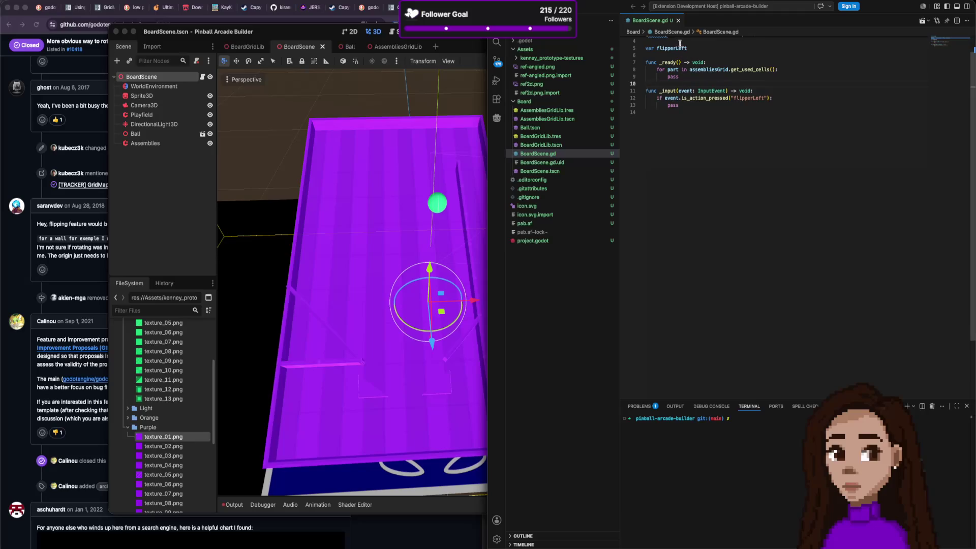
scroll(682, 89, "up", 2)
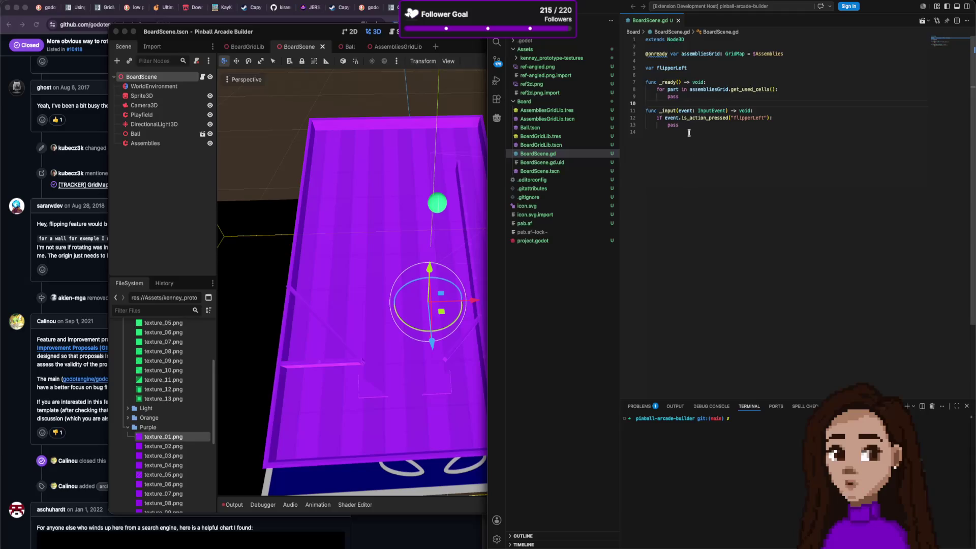
left_click(321, 31)
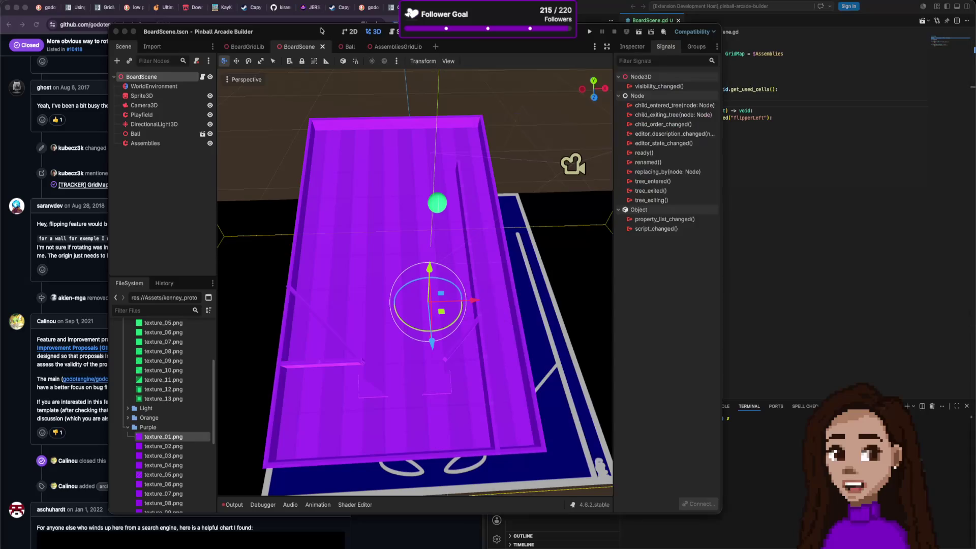
Run the pinball project to test it, stop it, and return to the BoardScene editor.
left_click(589, 32)
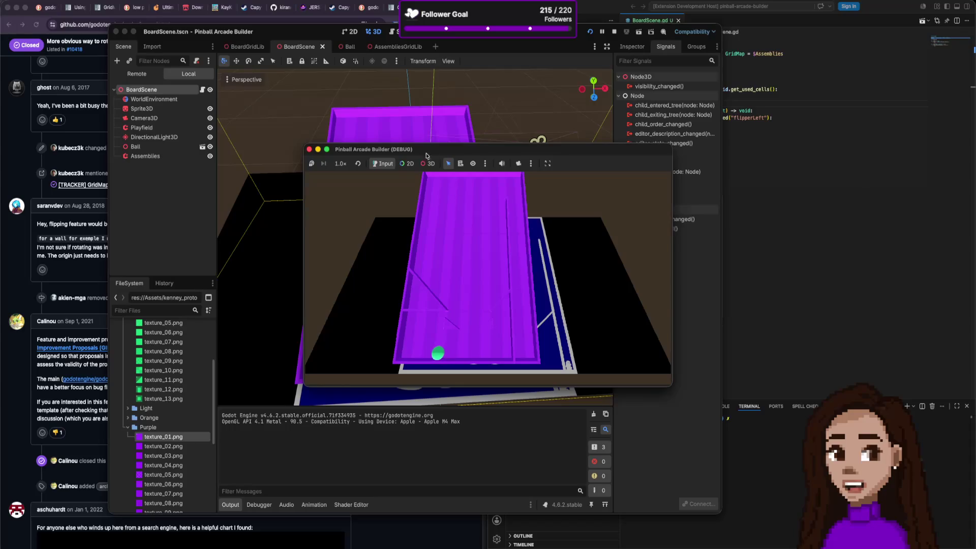
left_click(309, 152)
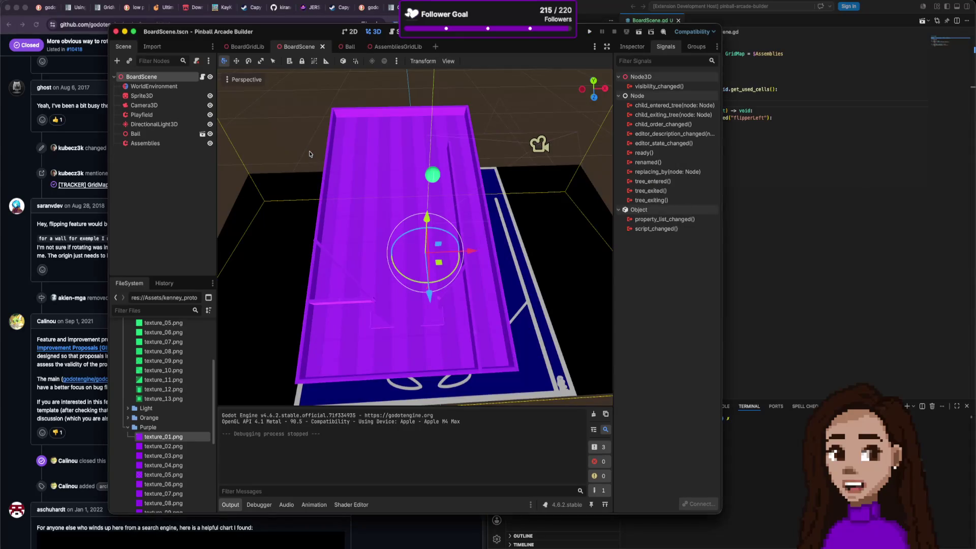
left_click(850, 199)
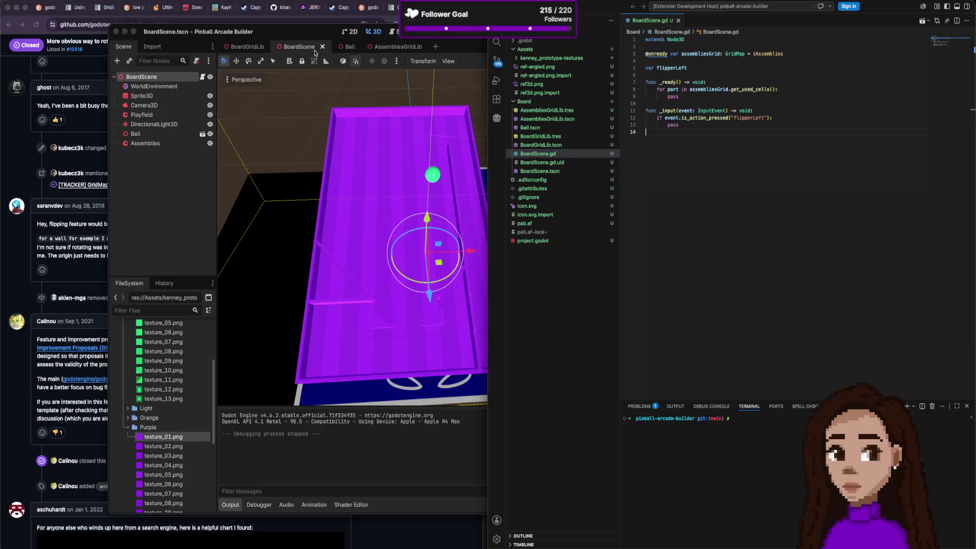
left_click(417, 357)
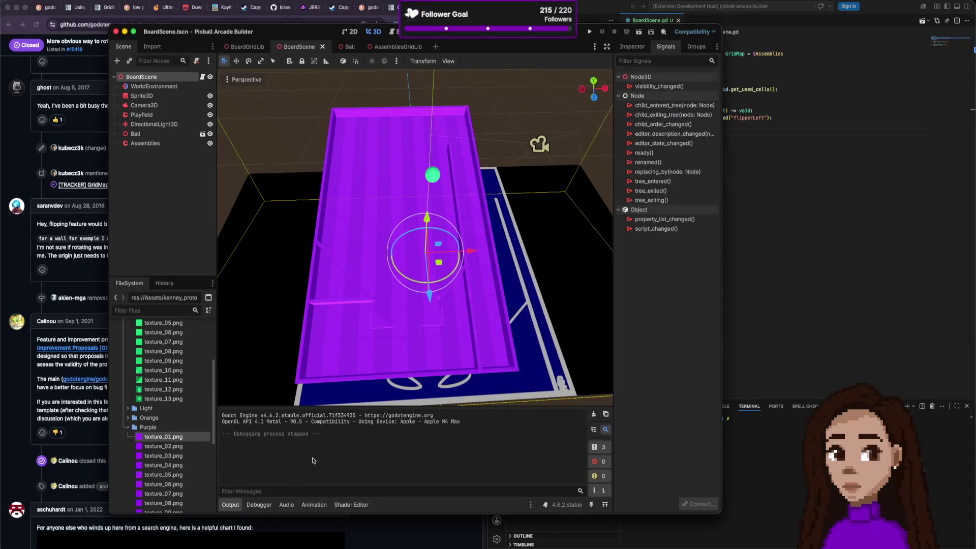
Erase a cell from the Assemblies grid map and save BoardScene.
left_click(169, 144)
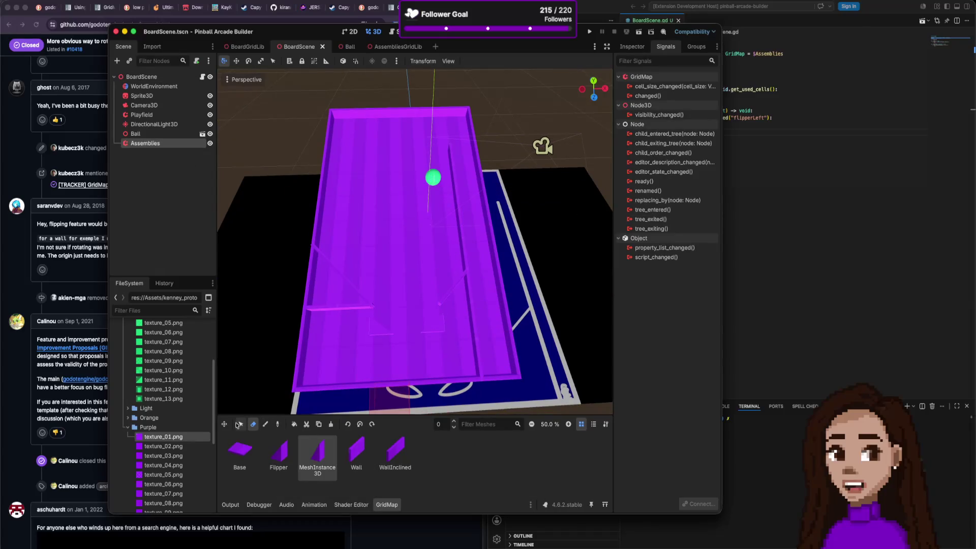
left_click(373, 335)
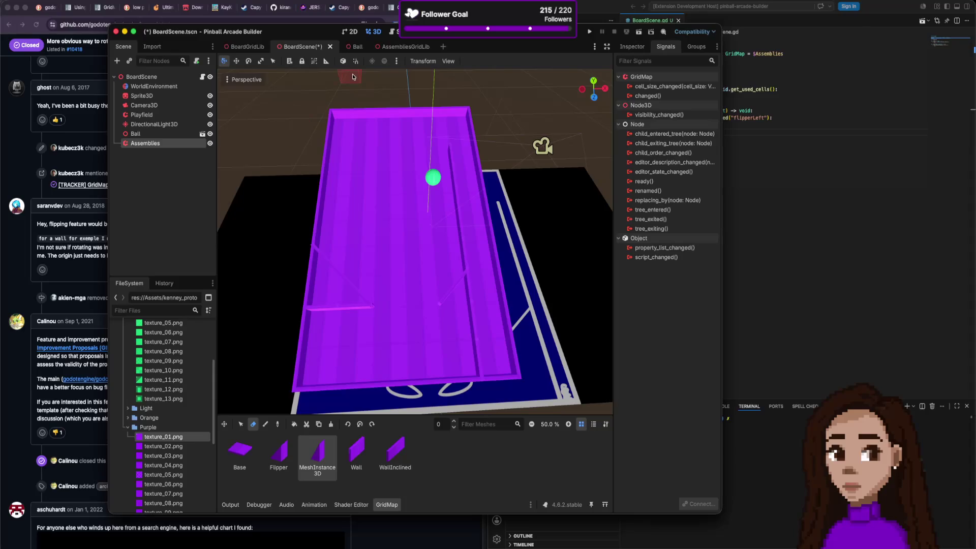
key("ctrl+s")
Paste the Flipper assembly from AssembliesGridLib into BoardScene.
left_click(383, 47)
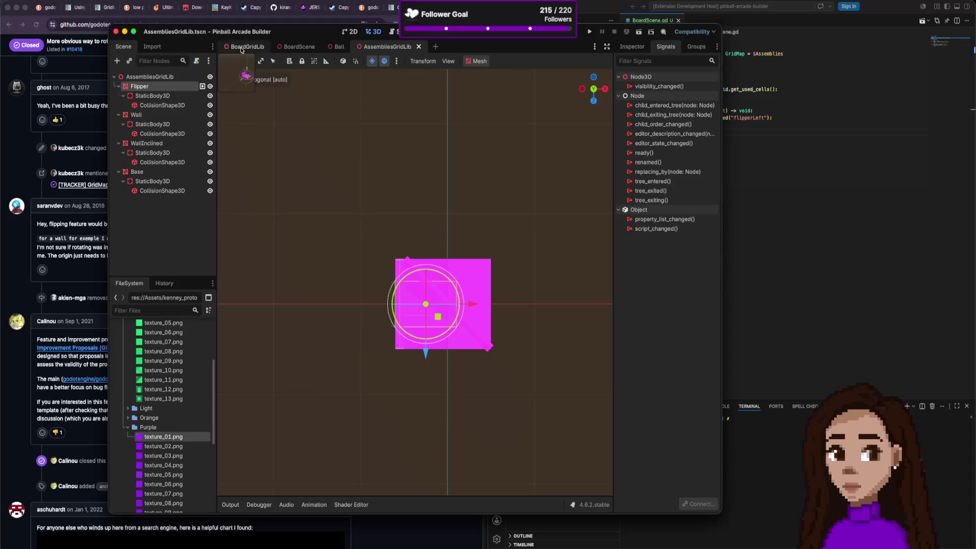
left_click(299, 47)
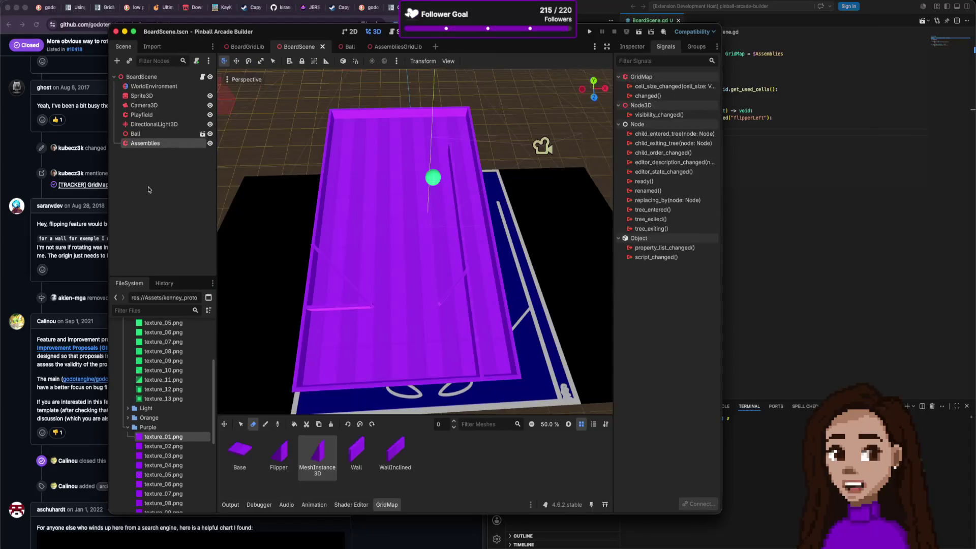
key("ctrl+v")
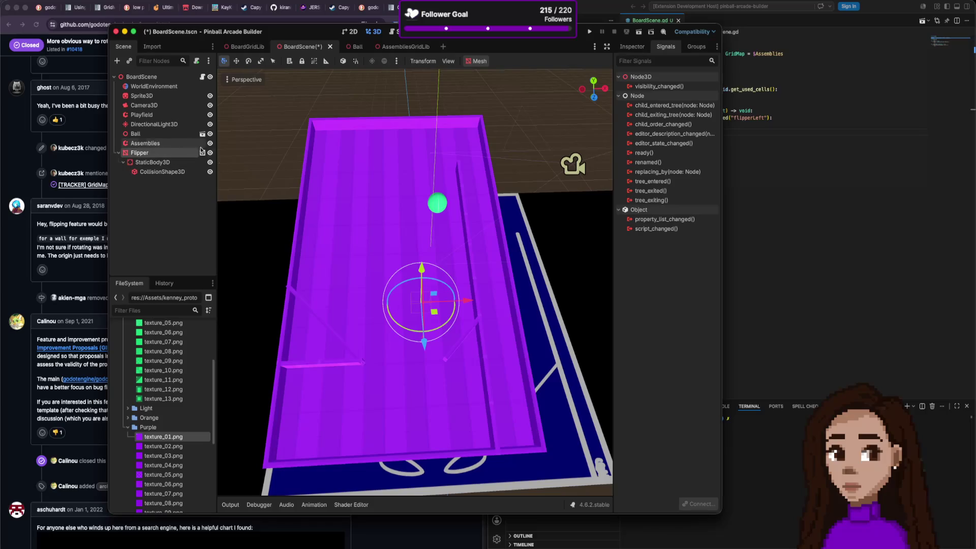
Reposition the pasted Flipper on the board with the move gizmo.
mouse_move(421, 273)
left_mouse_down()
mouse_move(422, 260)
mouse_move(416, 361)
mouse_move(418, 345)
left_mouse_up()
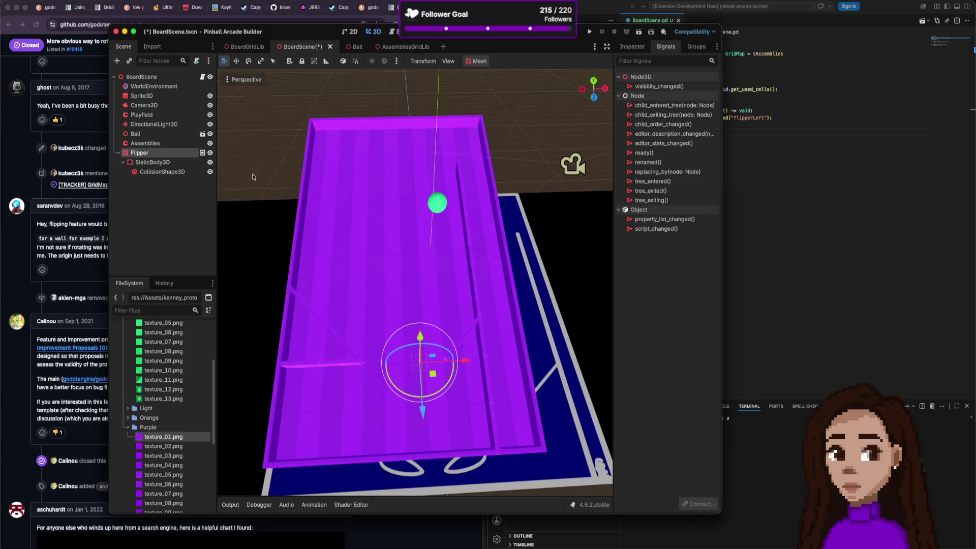
left_click_drag(464, 362, 472, 355)
scroll(487, 365, "down", 10)
scroll(497, 352, "up", 5)
left_click_drag(447, 348, 481, 138)
scroll(481, 138, "up", 10)
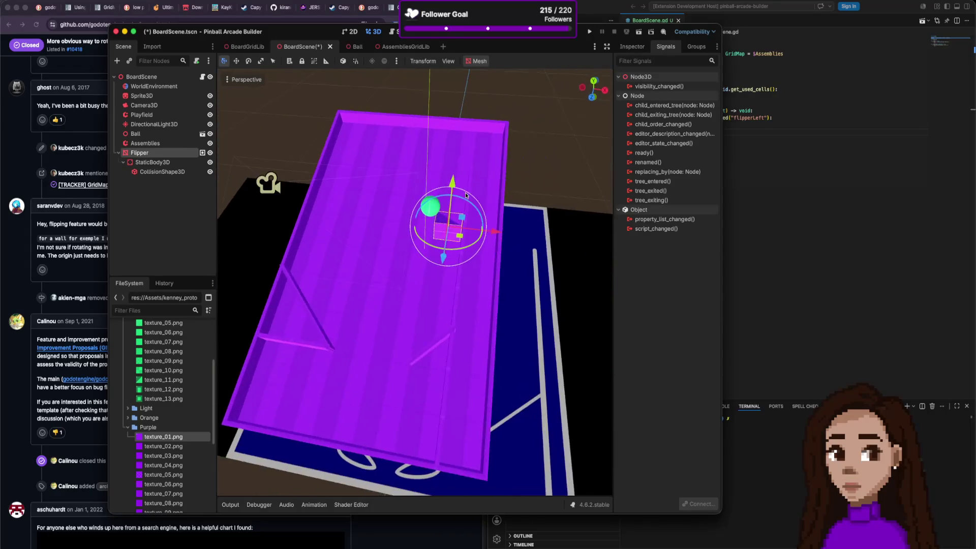
scroll(466, 195, "up", 5)
left_click_drag(460, 163, 459, 181)
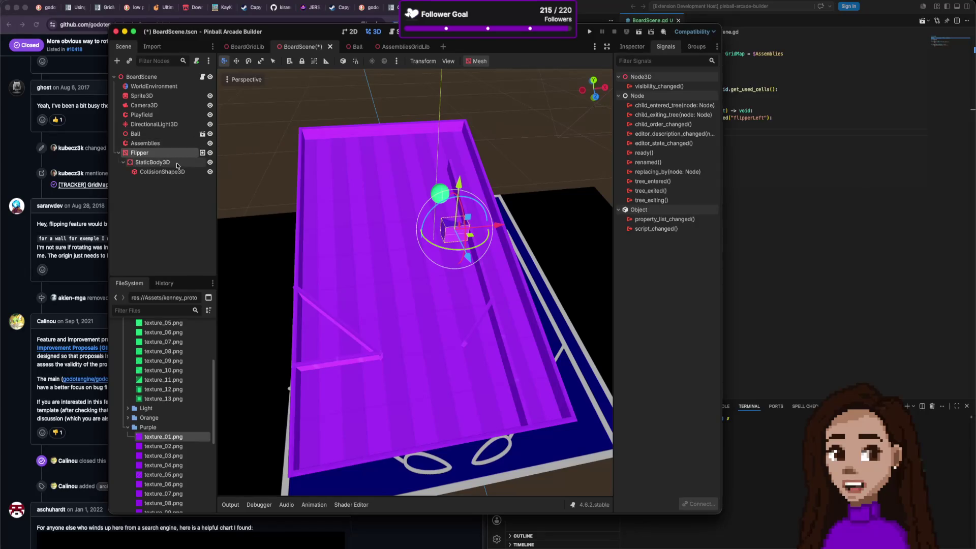
Nest the Flipper under Assemblies and expand its Transform in the Inspector.
left_click_drag(152, 157, 152, 144)
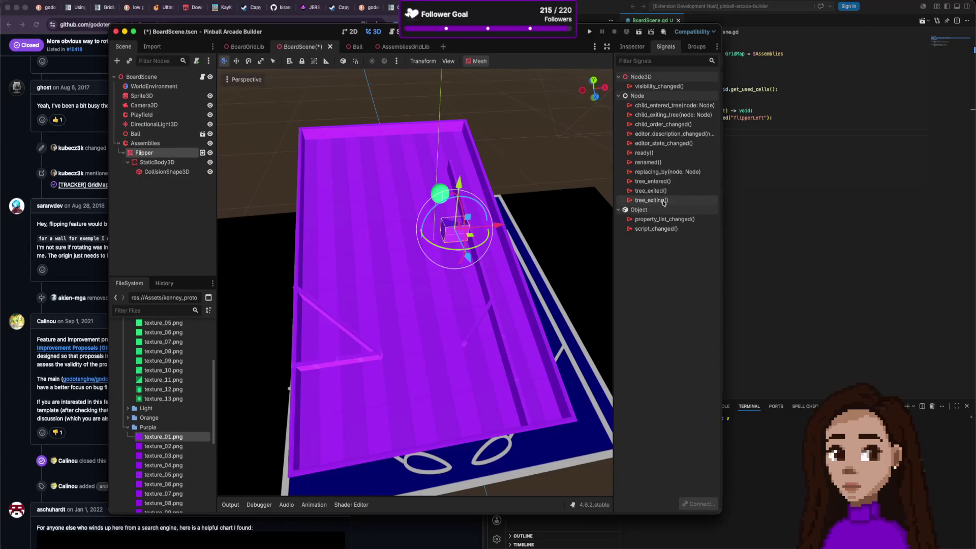
left_click(632, 47)
left_click(636, 277)
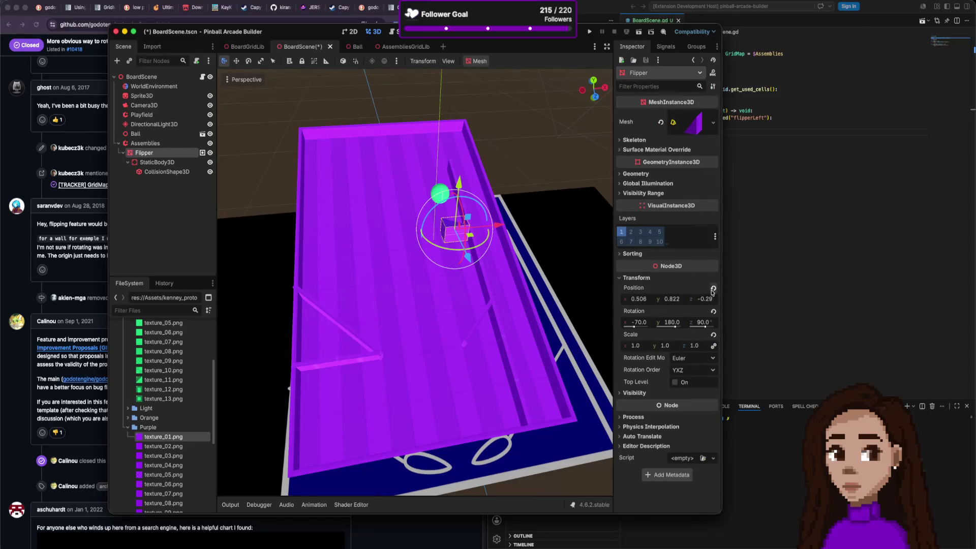
Revert the Flipper's position, lift it, and clear its rotation to zero.
left_click(713, 287)
scroll(513, 279, "up", 10)
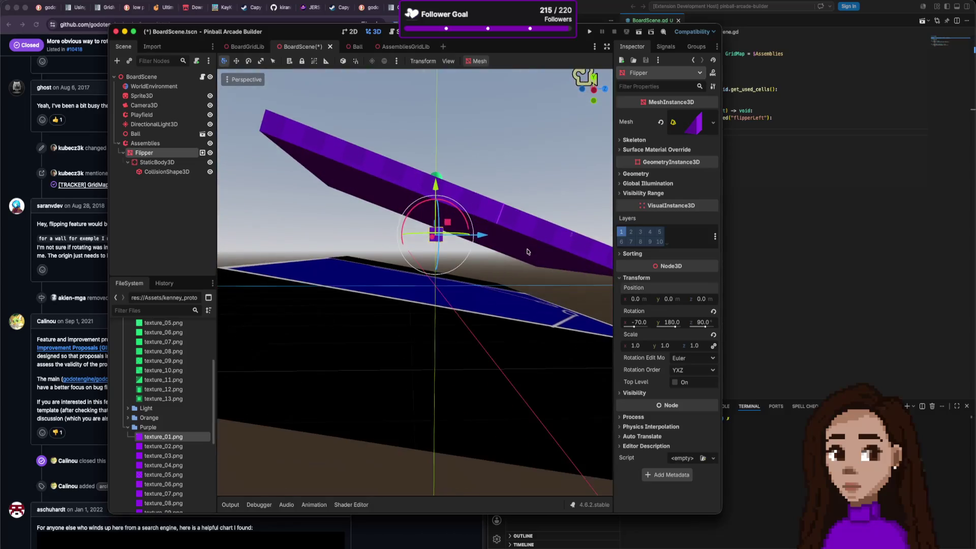
scroll(521, 264, "down", 8)
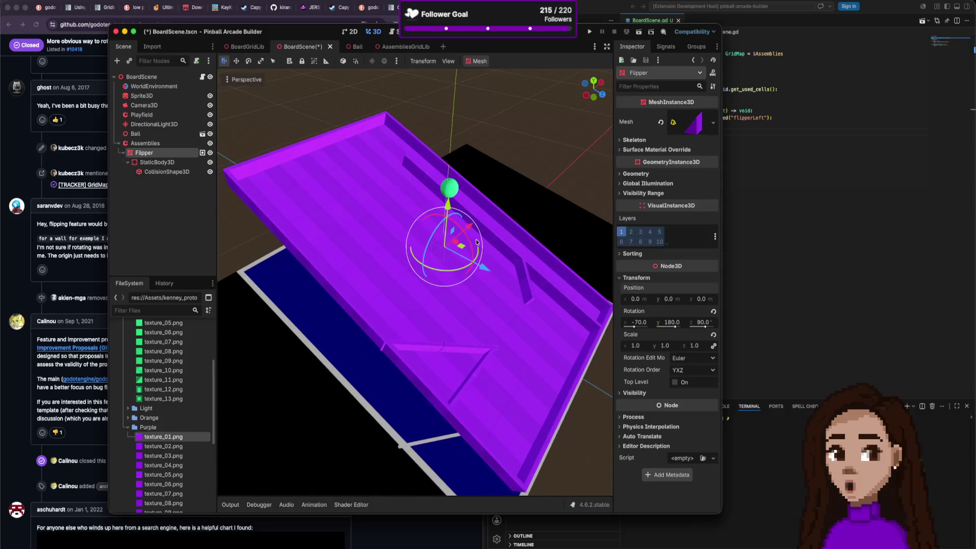
mouse_move(447, 204)
left_mouse_down()
mouse_move(465, 186)
mouse_move(460, 176)
left_mouse_up()
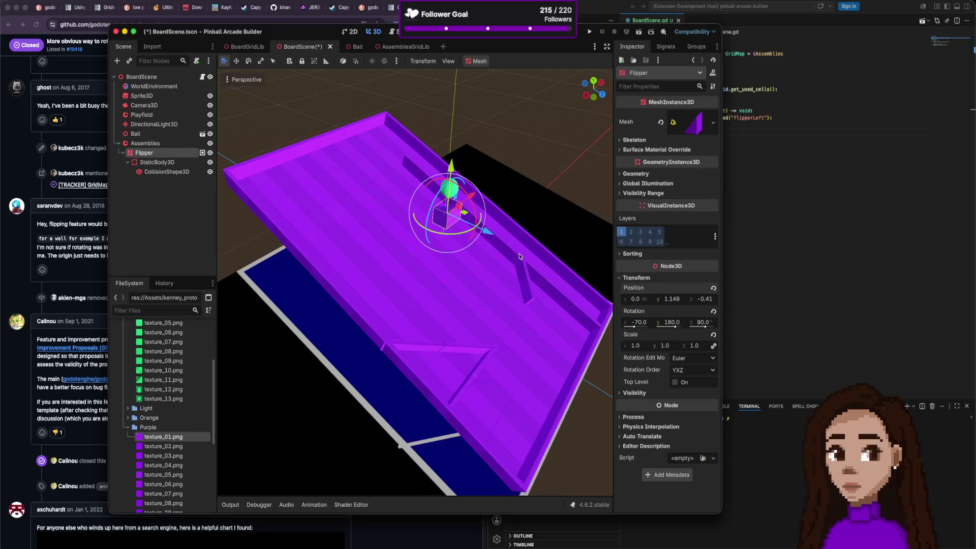
left_click(714, 312)
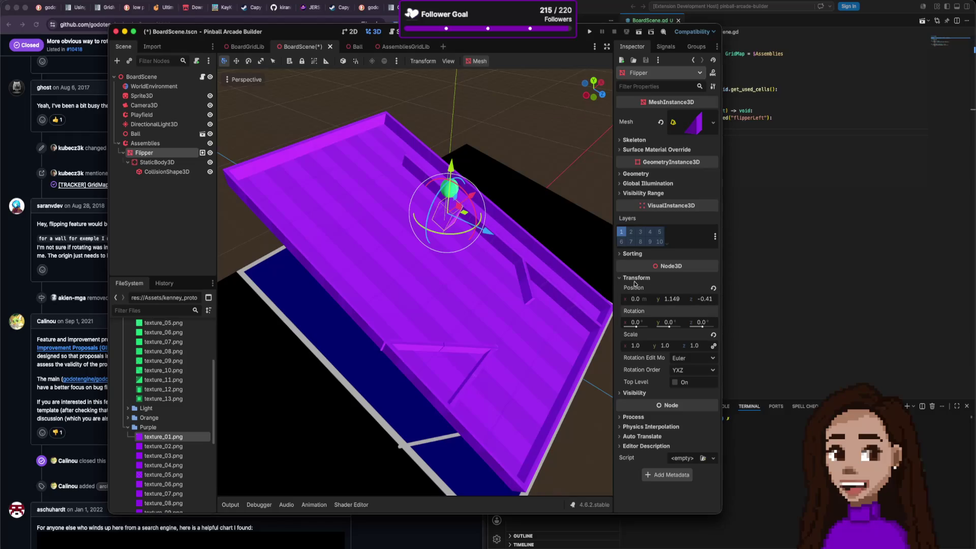
Reset the position, focus on the Flipper, and raise it to about 0.151, 1.032, -0.37.
left_click(713, 288)
key("f")
scroll(597, 258, "down", 5)
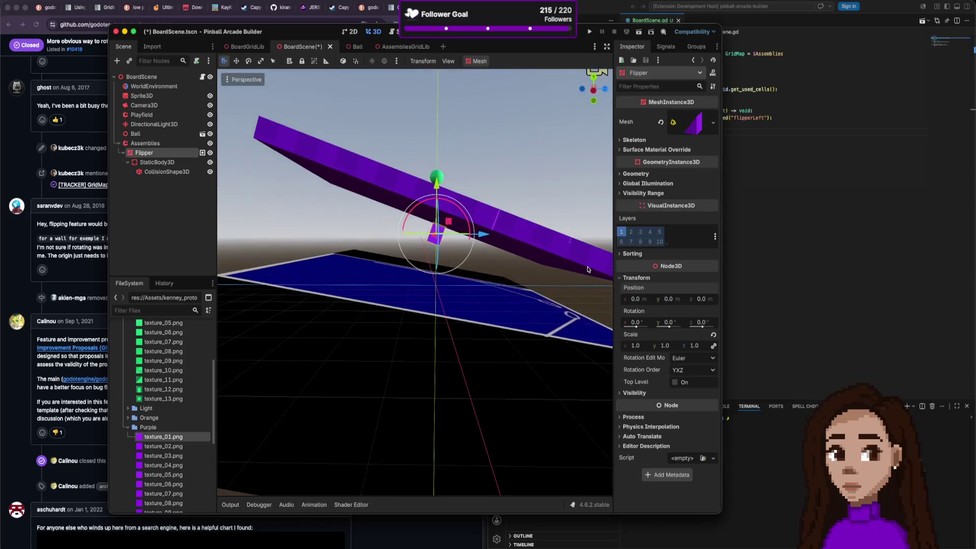
mouse_move(456, 202)
left_mouse_down()
mouse_move(462, 144)
mouse_move(491, 153)
left_mouse_up()
scroll(452, 137, "down", 5)
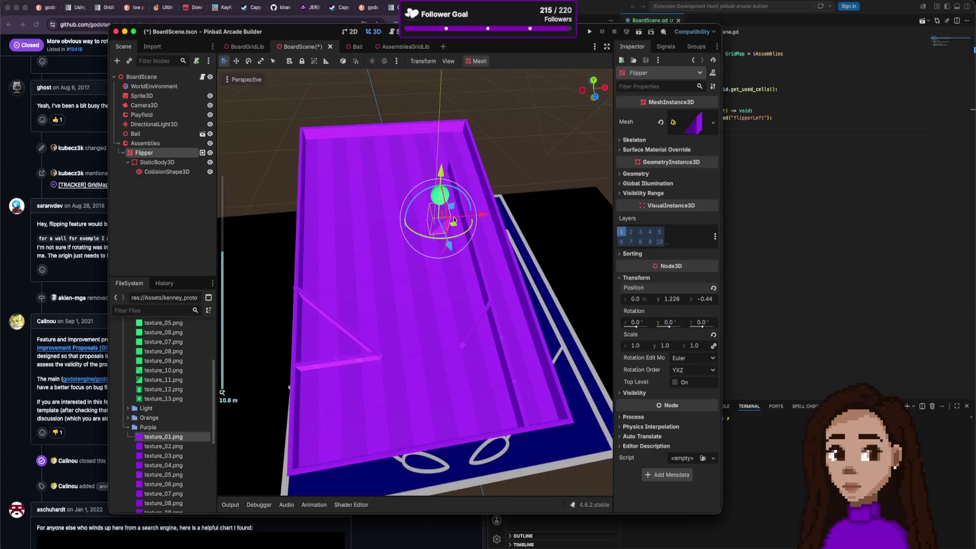
scroll(474, 240, "up", 3)
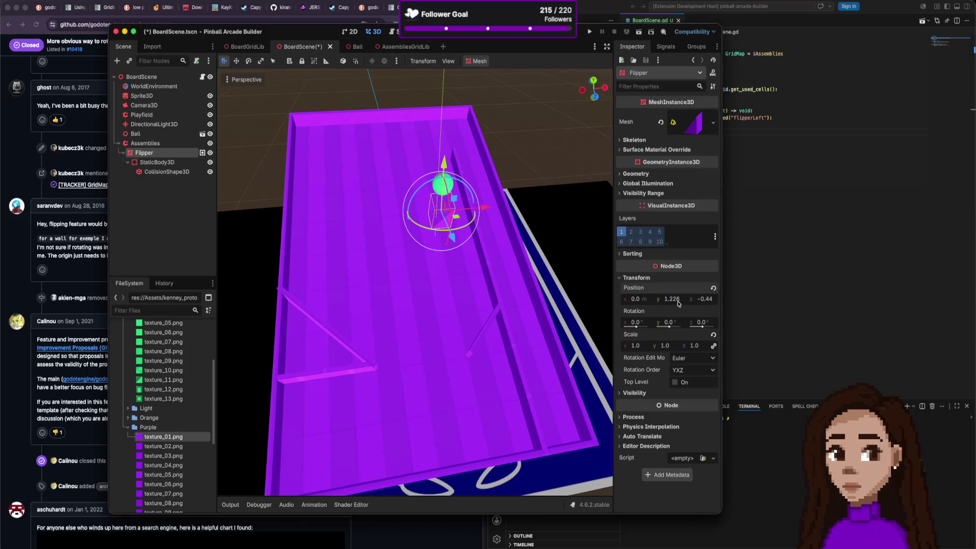
scroll(506, 218, "up", 10)
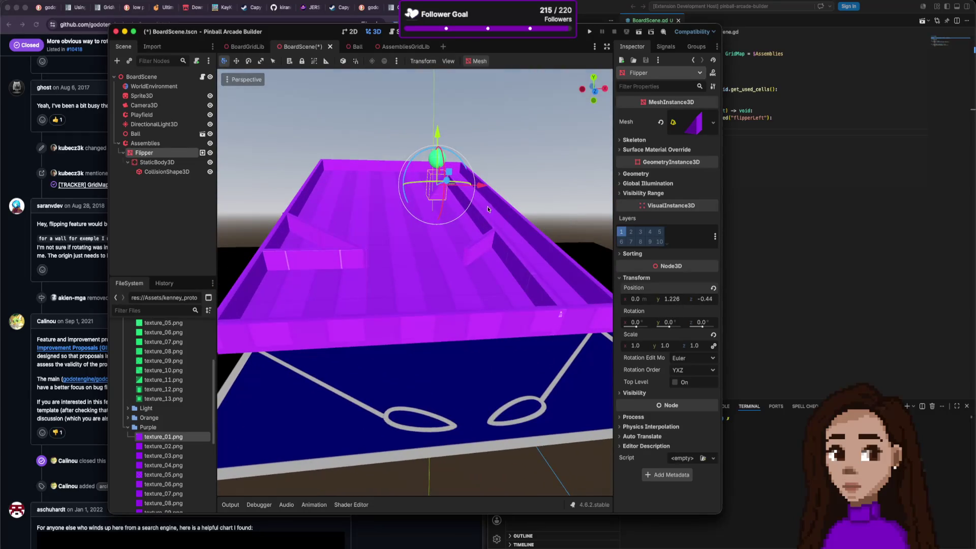
scroll(489, 233, "down", 10)
scroll(489, 232, "up", 8)
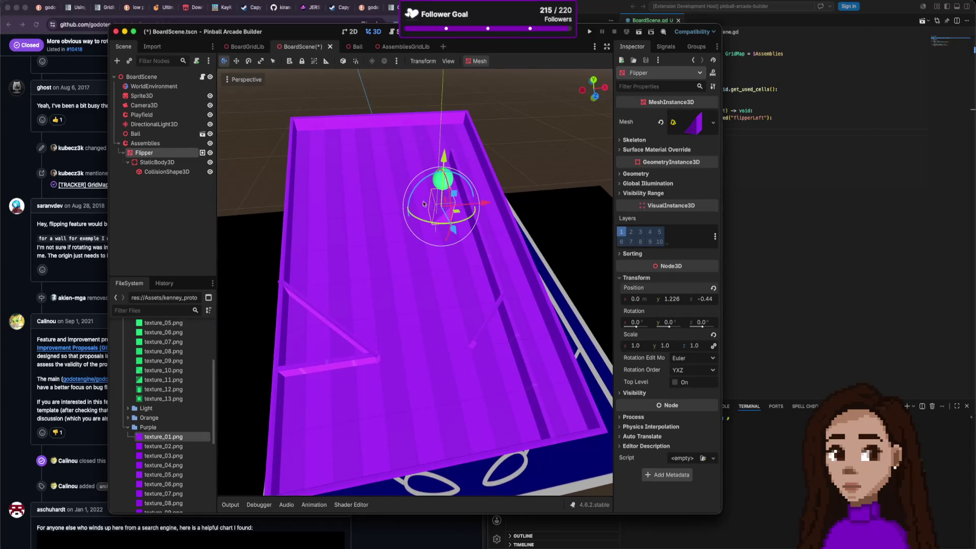
mouse_move(447, 192)
left_mouse_down()
mouse_move(447, 166)
mouse_move(456, 214)
mouse_move(451, 188)
left_mouse_up()
left_click(649, 323)
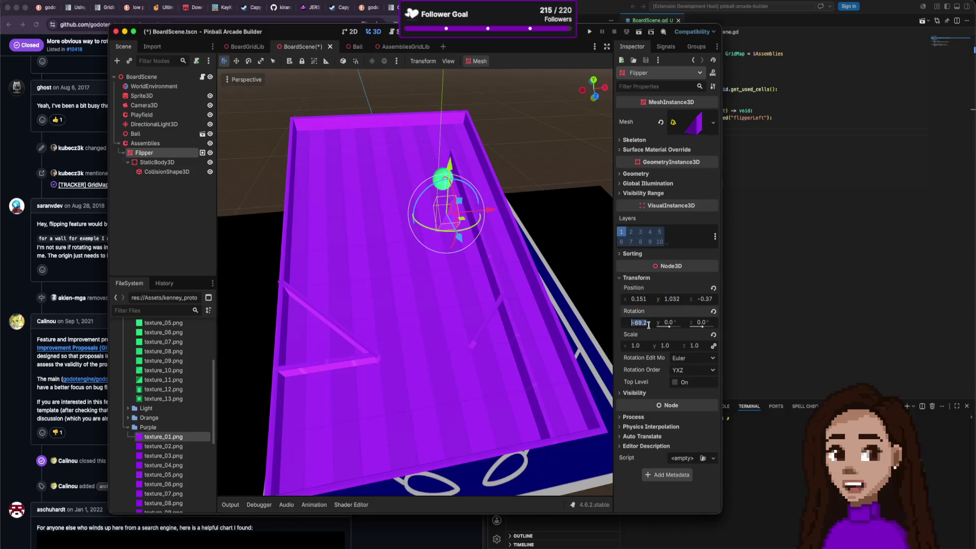
Set the Flipper's X rotation to -90 and Z rotation to 45.
type("90.0")
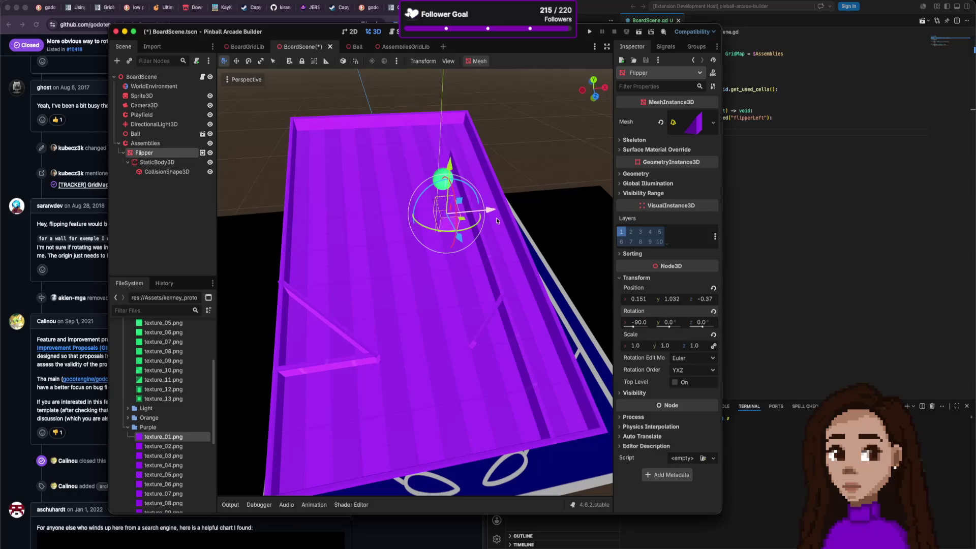
left_click_drag(477, 223, 441, 229)
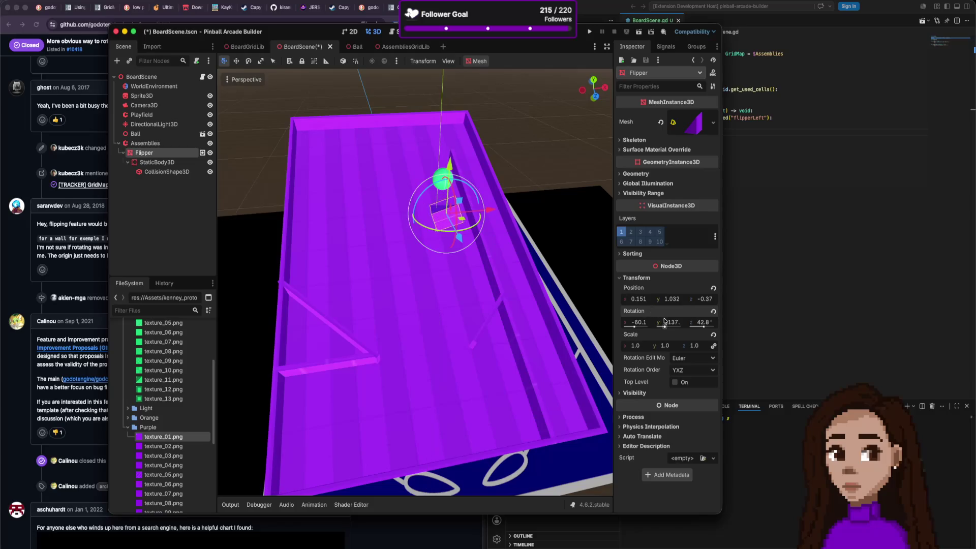
type("-90")
key("Return")
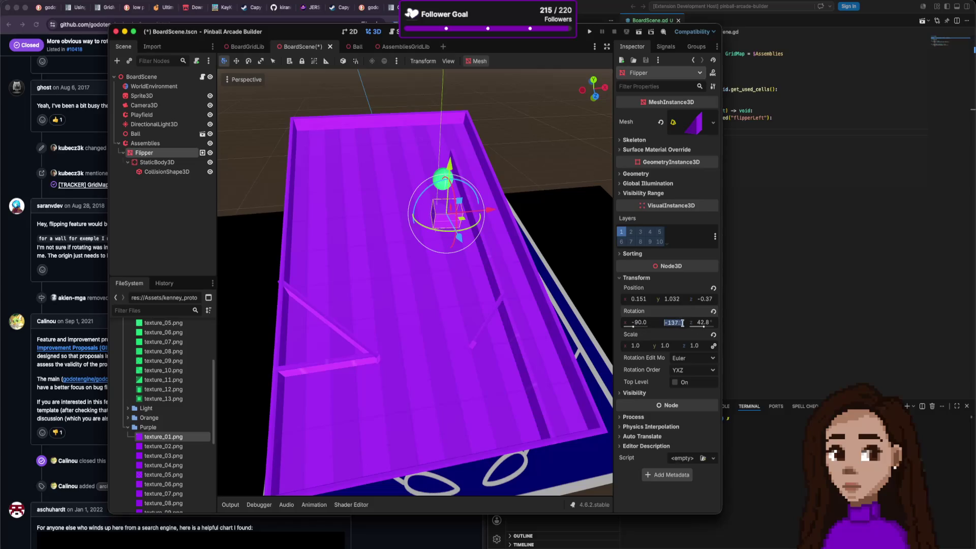
left_click(707, 322)
type("0")
key("Return")
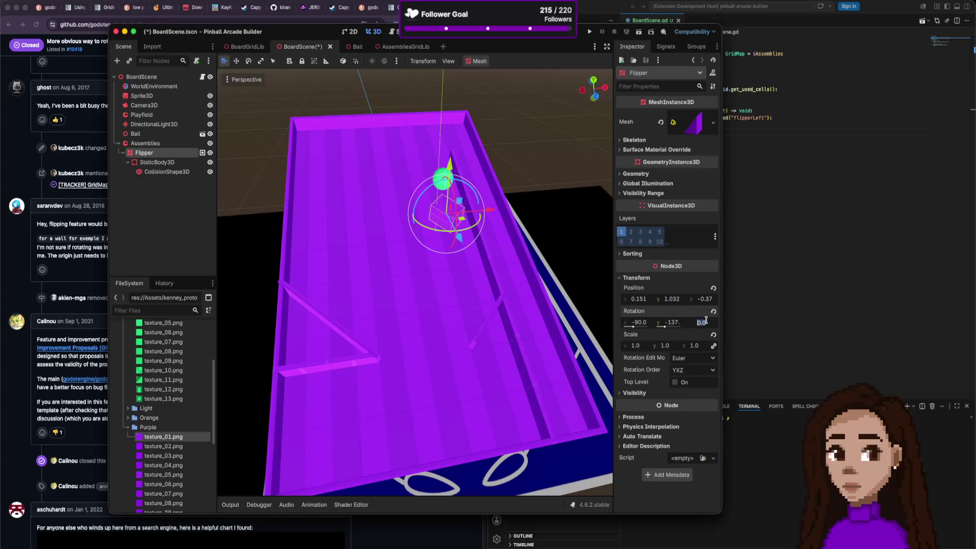
key("Return")
Set the Flipper's Y rotation to 145 degrees.
left_click(678, 321)
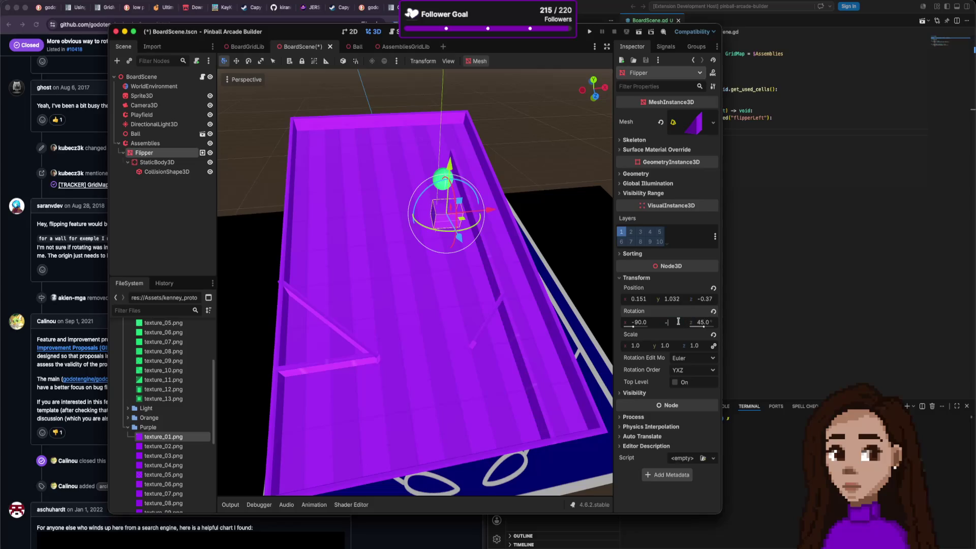
type("180")
key("Return")
key("Return")
left_click(678, 322)
type("1")
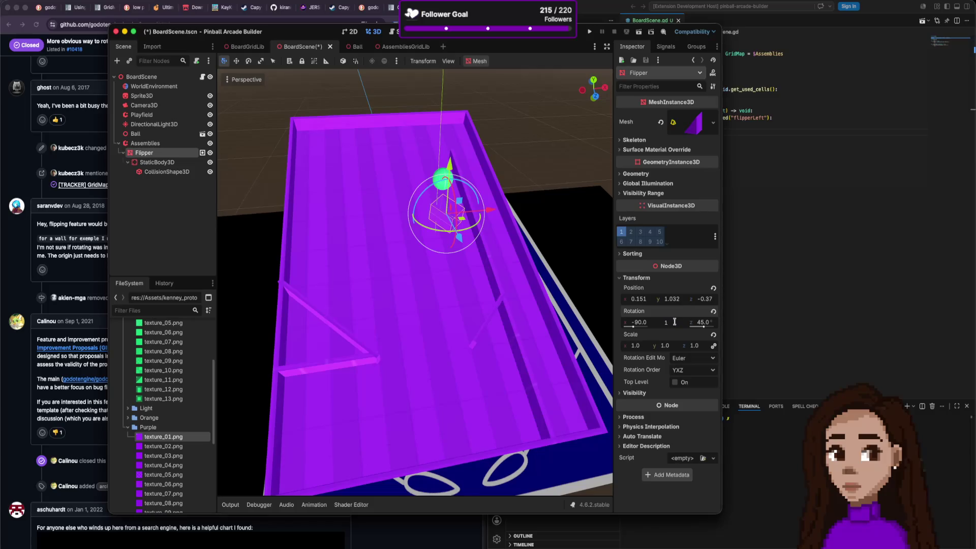
key("Return")
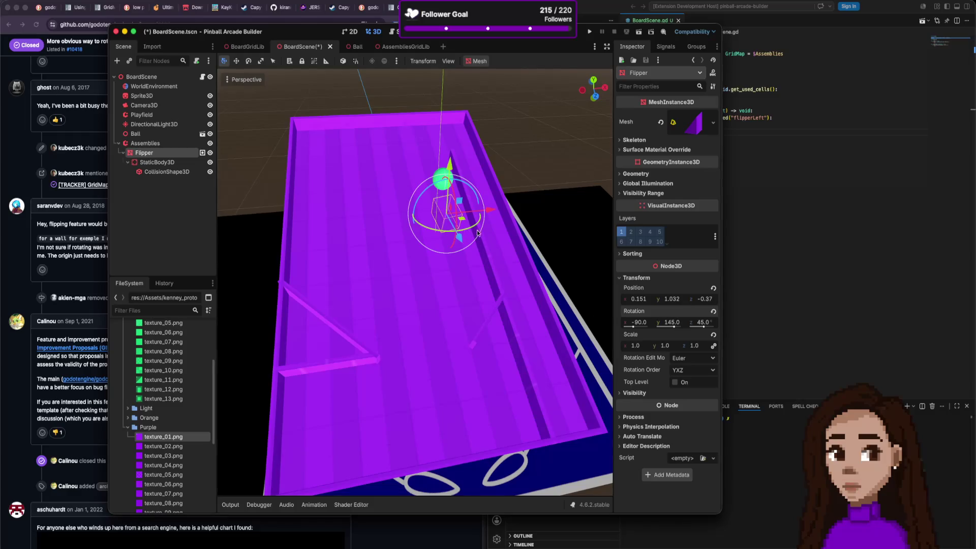
scroll(474, 233, "left", 5)
scroll(480, 260, "up", 3)
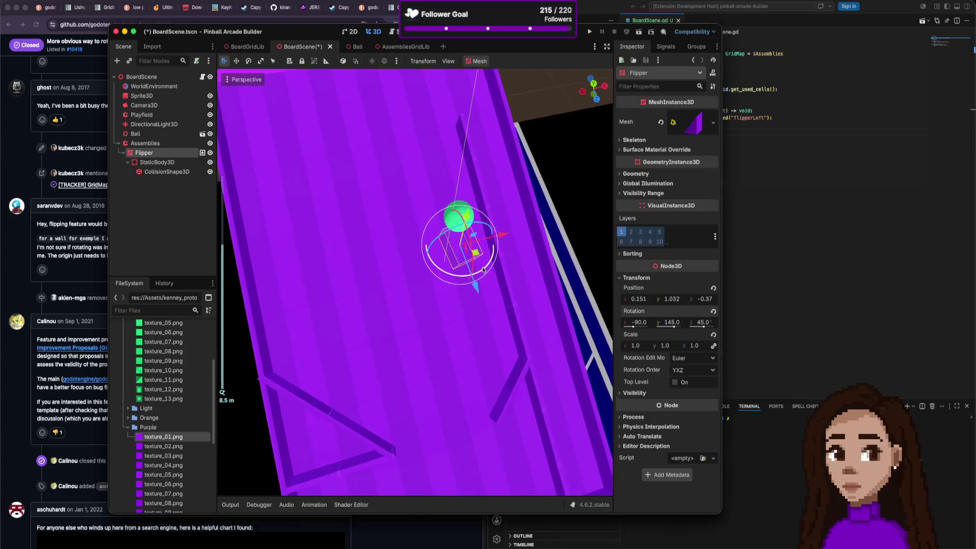
Turn the Flipper freely, then try rotation values Y 1, Z 0 and X 90.
scroll(482, 269, "up", 4)
mouse_move(496, 238)
left_mouse_down()
mouse_move(547, 234)
mouse_move(511, 255)
left_mouse_up()
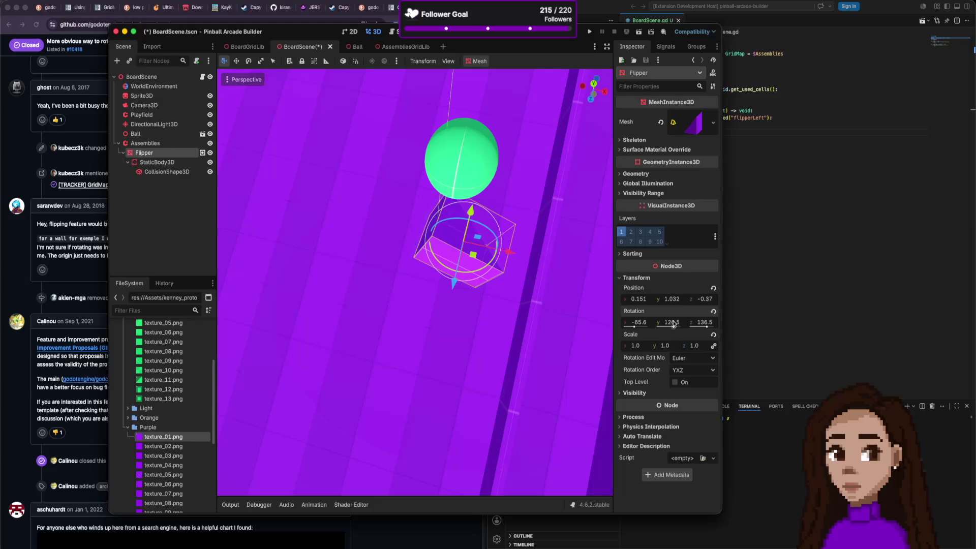
type("12")
key("Tab")
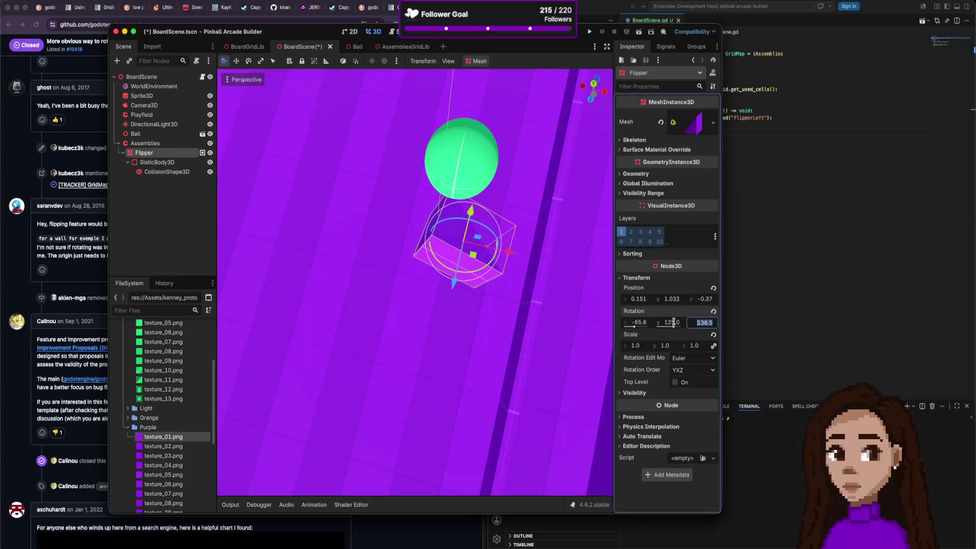
type("0")
key("Return")
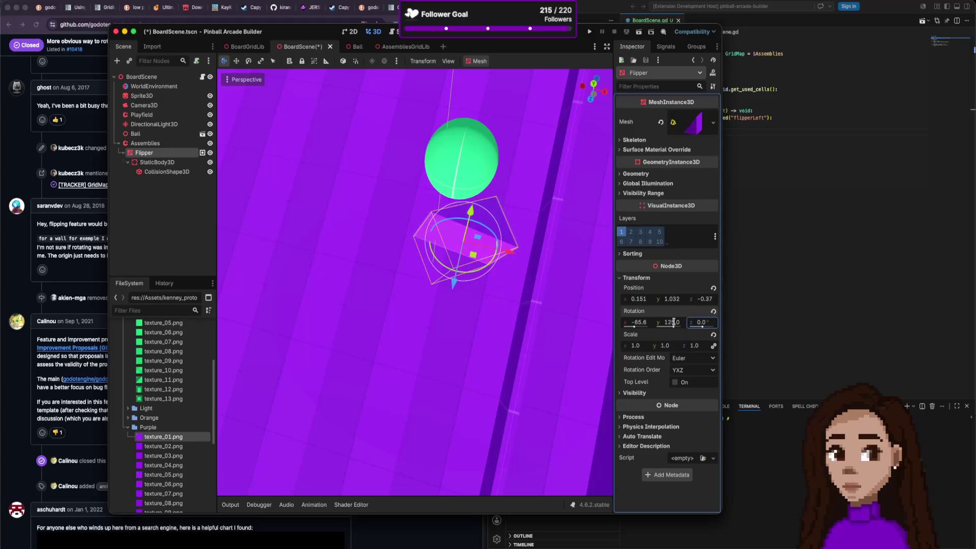
key("Tab")
key("Tab")
left_click(641, 320)
type("90")
key("Return")
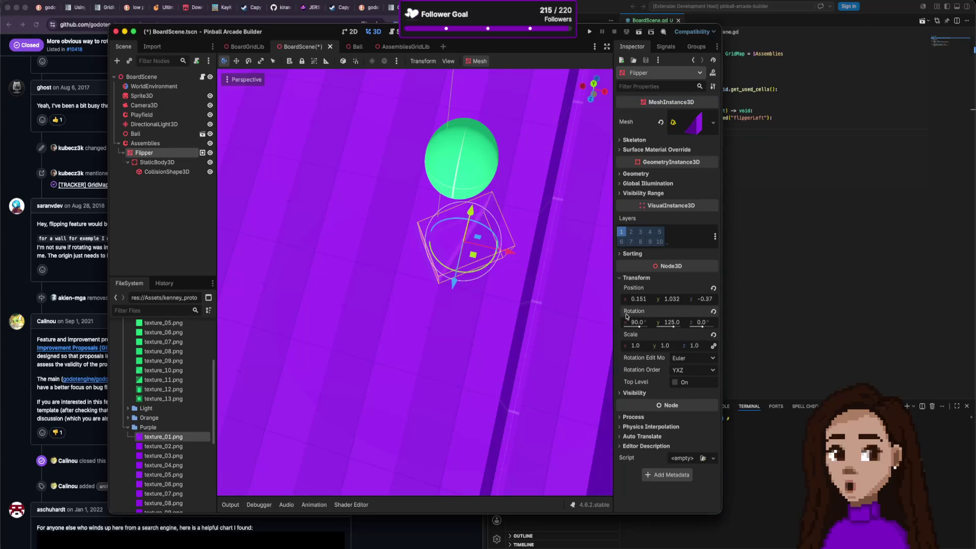
Tilt the Flipper along X, then set its X and Y rotation back to 0.
left_click_drag(640, 326, 627, 328)
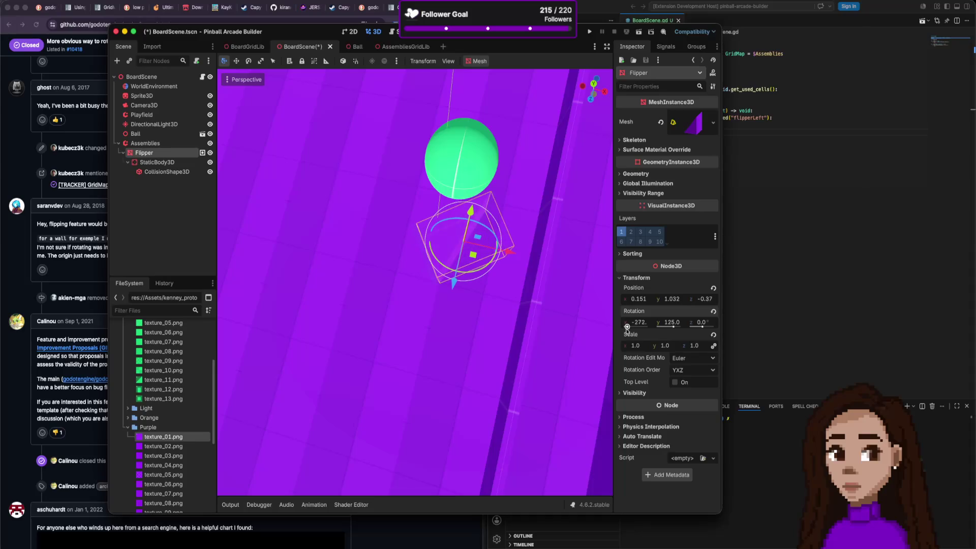
left_click_drag(639, 328, 643, 328)
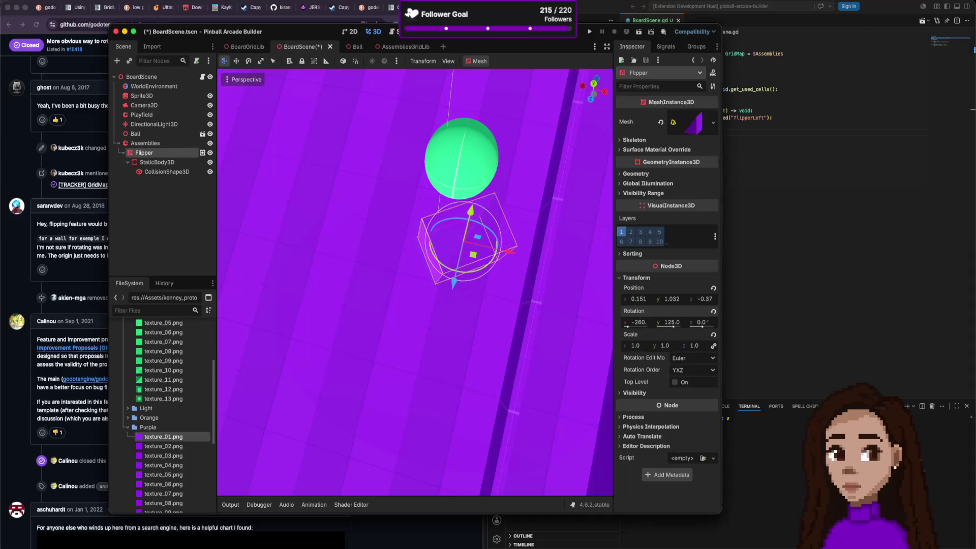
type("0")
key("Return")
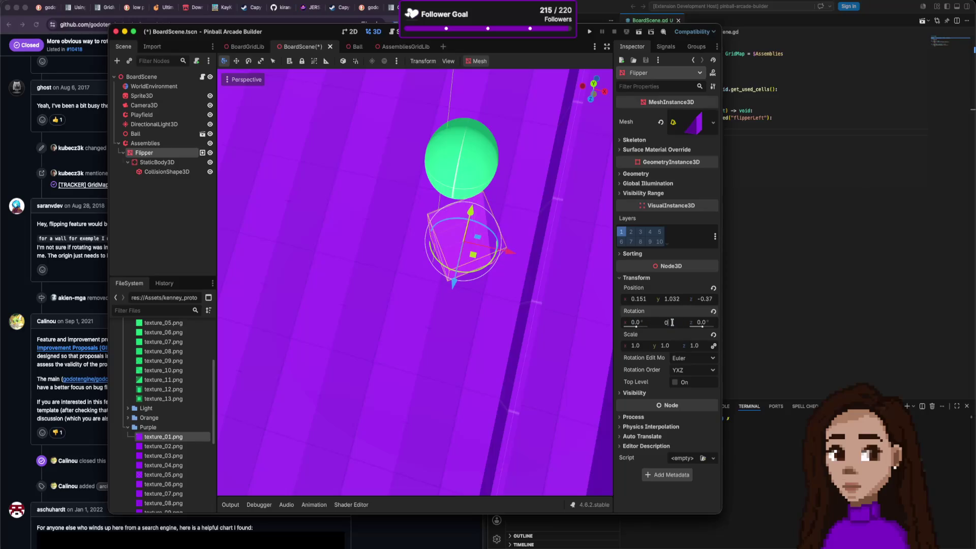
key("Return")
mouse_move(544, 319)
left_mouse_down()
mouse_move(531, 291)
mouse_move(527, 319)
left_mouse_up()
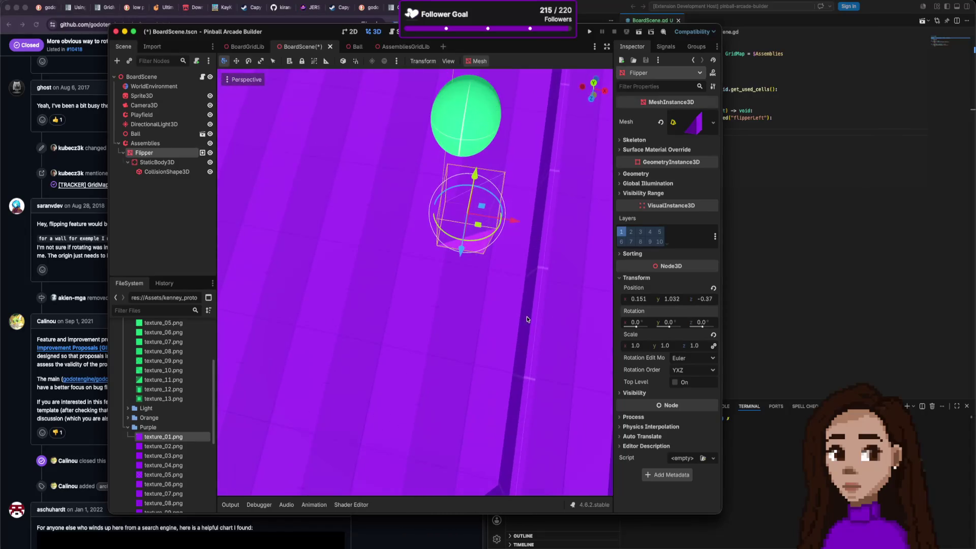
Rotate the Flipper by hand in the viewport, then enter rotation -90, -90, 0 in the Inspector.
mouse_move(473, 243)
left_mouse_down()
mouse_move(538, 200)
mouse_move(472, 209)
mouse_move(480, 206)
mouse_move(483, 233)
mouse_move(449, 220)
mouse_move(465, 224)
mouse_move(499, 202)
mouse_move(501, 216)
left_mouse_up()
scroll(479, 224, "down", 5)
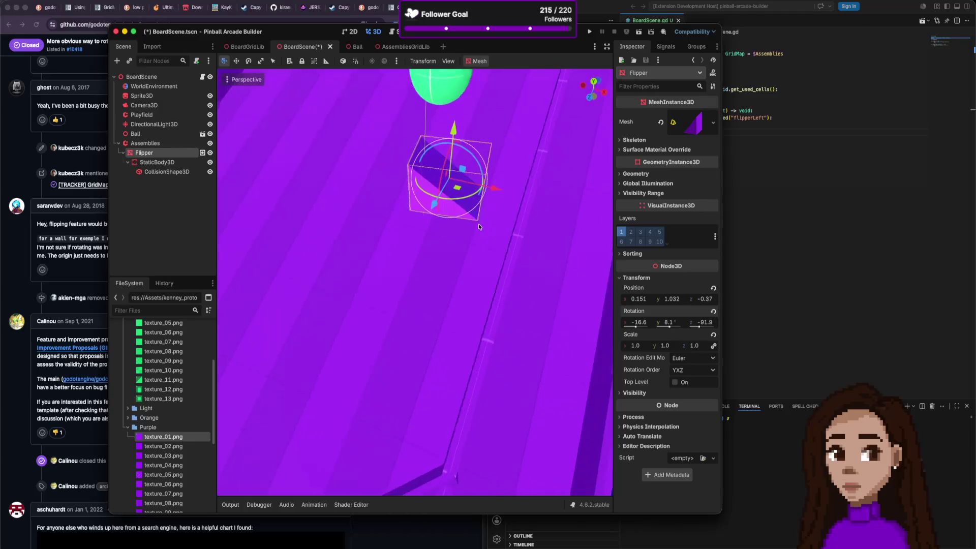
left_click_drag(428, 145, 446, 155)
scroll(457, 203, "up", 5)
scroll(457, 202, "up", 2)
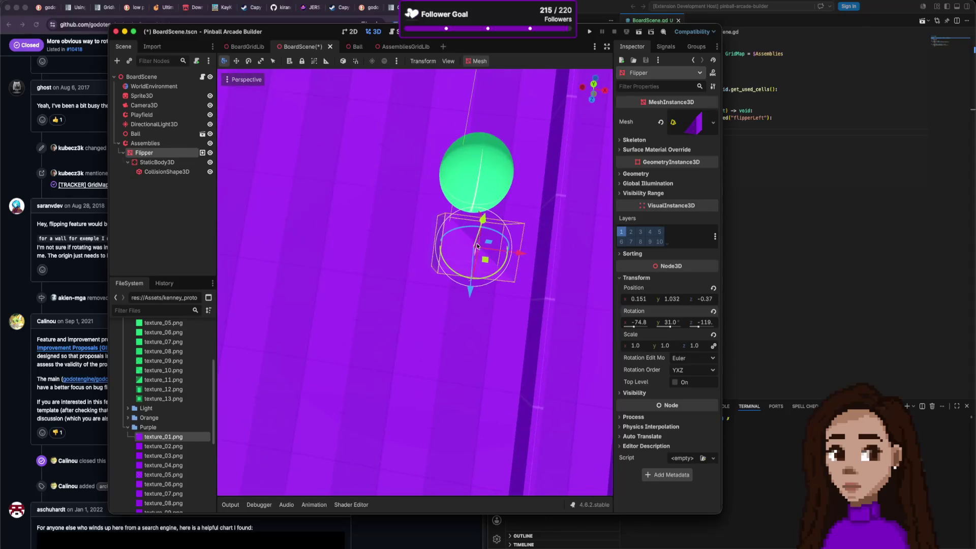
mouse_move(494, 265)
left_mouse_down()
mouse_move(473, 275)
mouse_move(500, 231)
mouse_move(481, 242)
left_mouse_up()
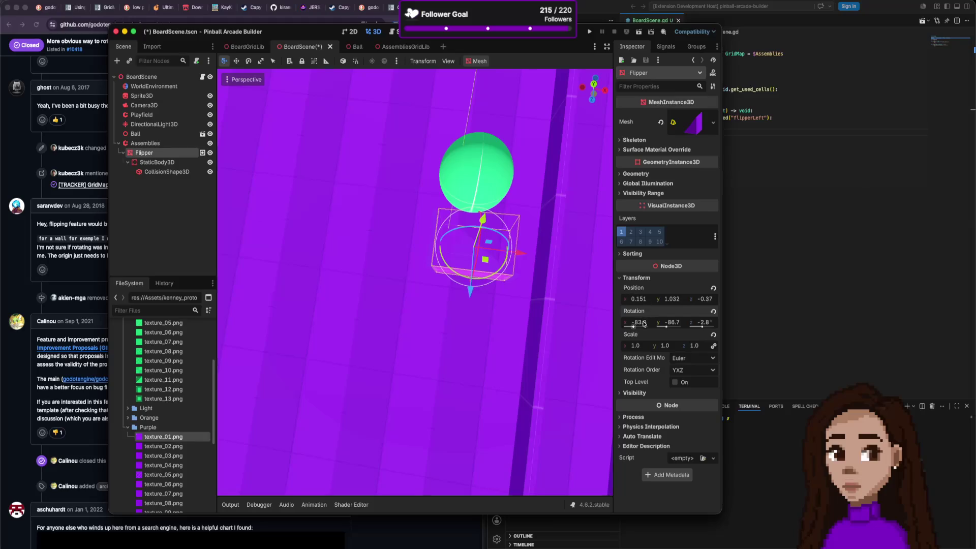
type("-")
key("Tab")
key("Tab")
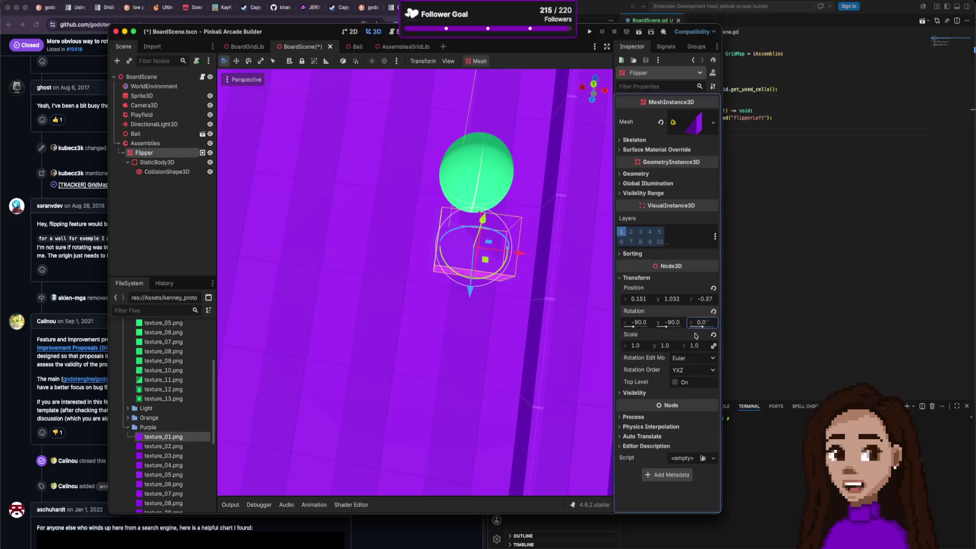
scroll(448, 274, "down", 6)
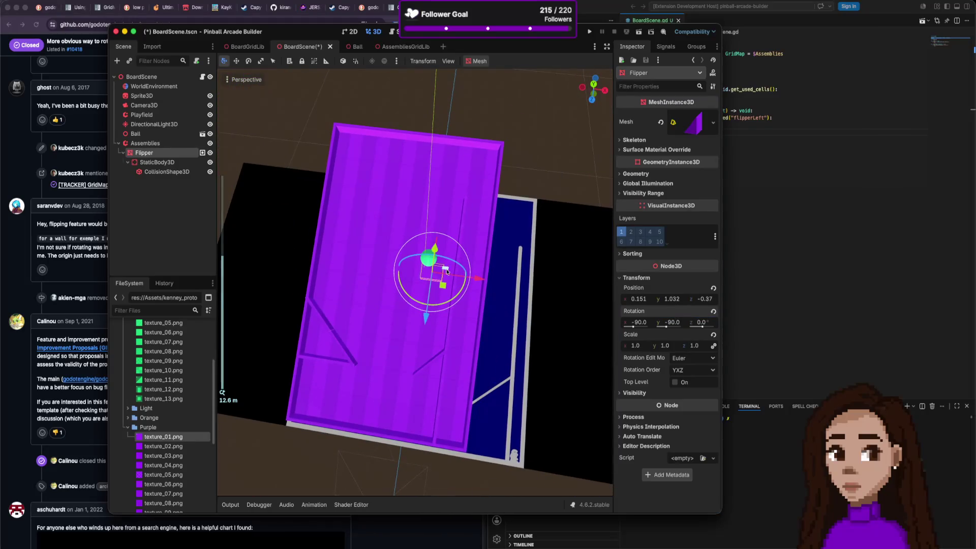
Slide the Flipper down the board and lower it onto the playfield surface.
left_click_drag(429, 313, 415, 409)
left_click_drag(464, 376, 379, 349)
left_click_drag(371, 396, 372, 425)
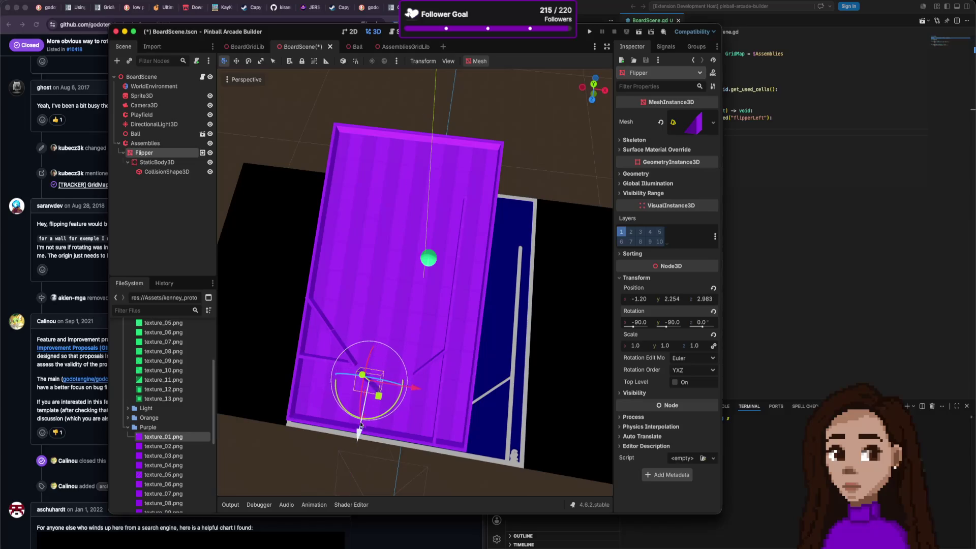
scroll(377, 381, "up", 5)
scroll(377, 381, "up", 5)
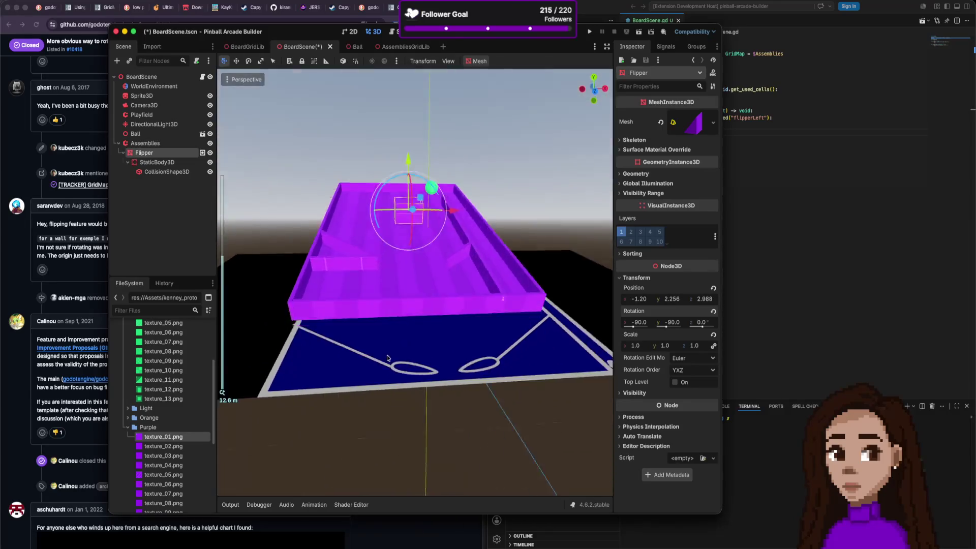
mouse_move(411, 214)
left_mouse_down()
mouse_move(422, 209)
mouse_move(422, 217)
left_mouse_up()
scroll(423, 230, "down", 5)
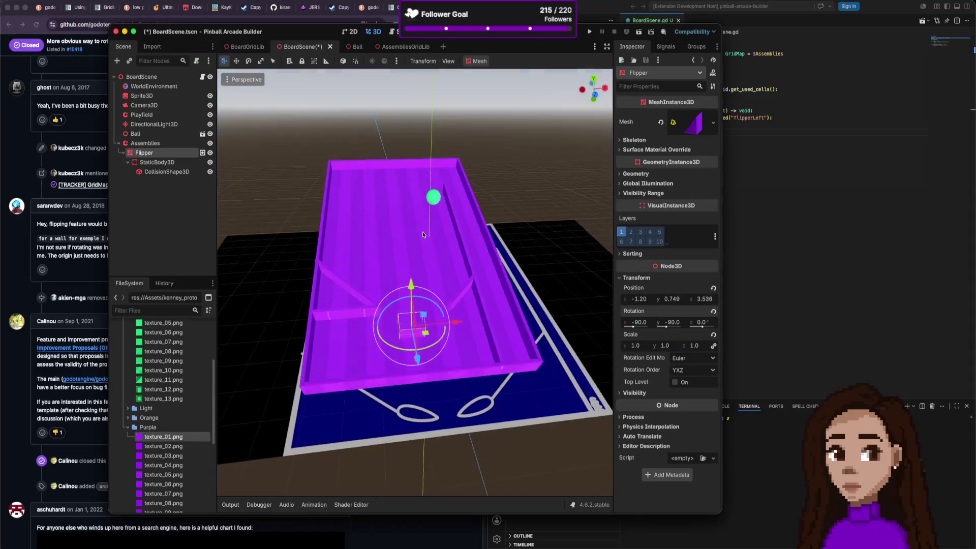
Shift the Flipper into the board's bottom-left spot and duplicate it with Ctrl+D.
left_click_drag(448, 341, 434, 341)
scroll(406, 318, "up", 1)
scroll(389, 313, "right", 5)
left_click_drag(309, 369, 319, 357)
scroll(386, 376, "left", 5)
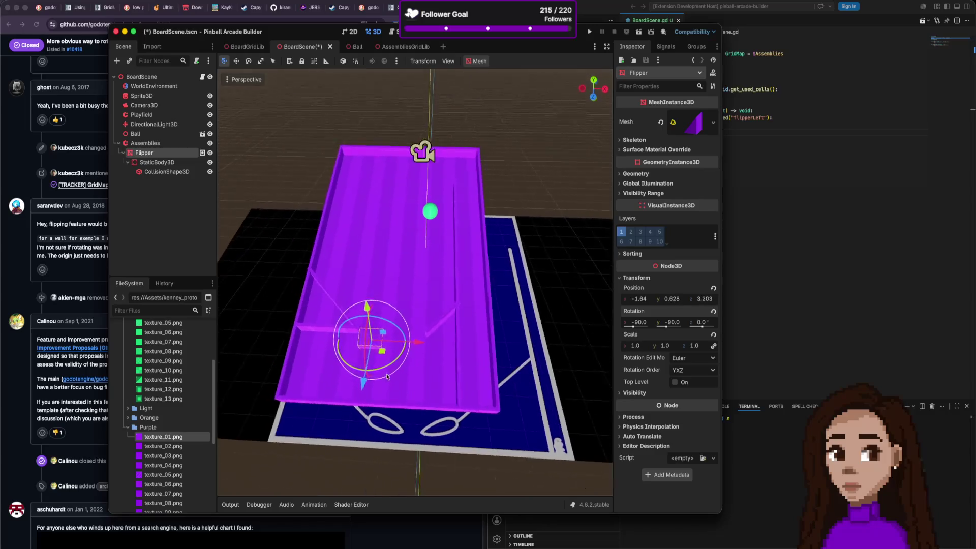
scroll(390, 375, "left", 3)
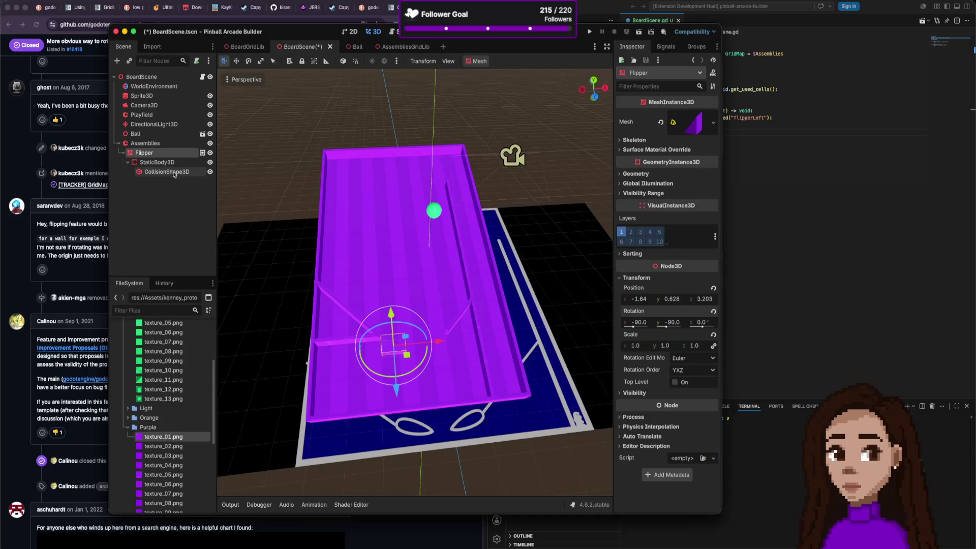
key("ctrl+d")
Move the duplicate flipper to the right and try rotating it freely.
left_click_drag(415, 335, 481, 346)
left_click(669, 279)
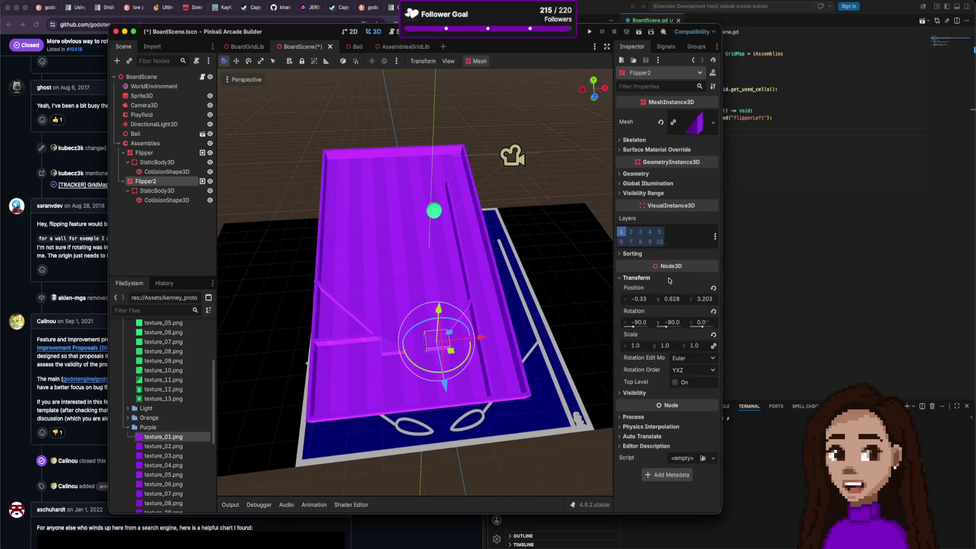
scroll(502, 418, "up", 6)
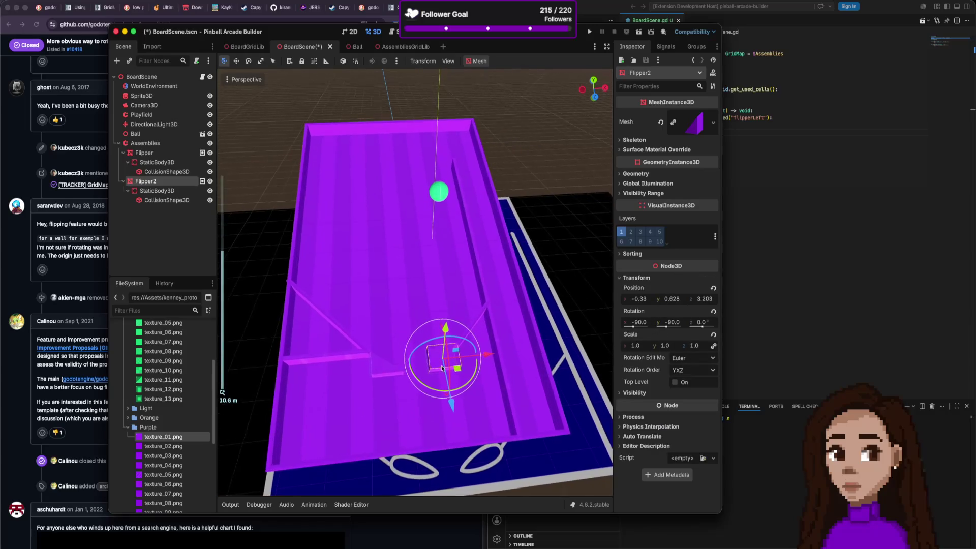
scroll(524, 426, "up", 1)
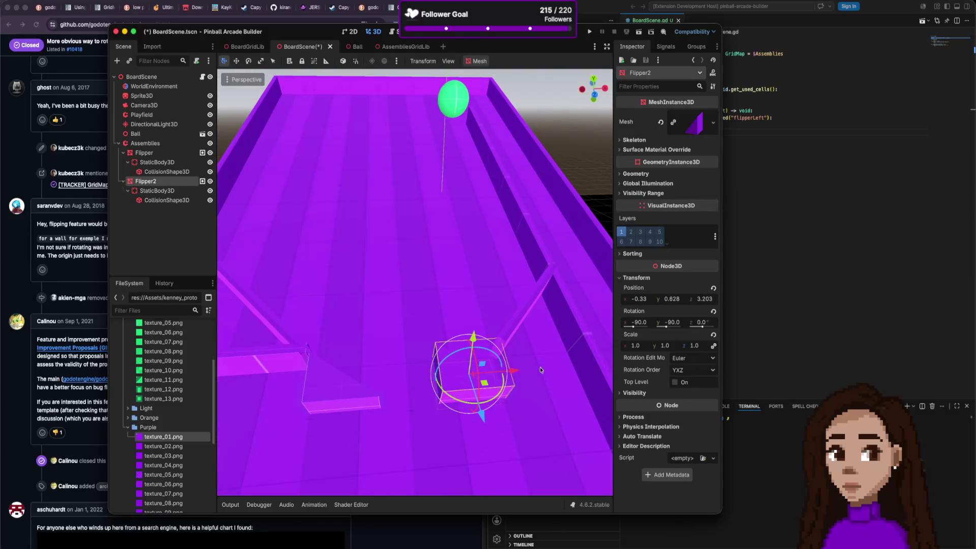
left_click_drag(510, 383, 425, 397)
mouse_move(473, 355)
left_mouse_down()
mouse_move(478, 418)
mouse_move(476, 402)
left_mouse_up()
mouse_move(472, 343)
left_mouse_down()
mouse_move(475, 378)
mouse_move(508, 384)
mouse_move(446, 352)
mouse_move(503, 384)
left_mouse_up()
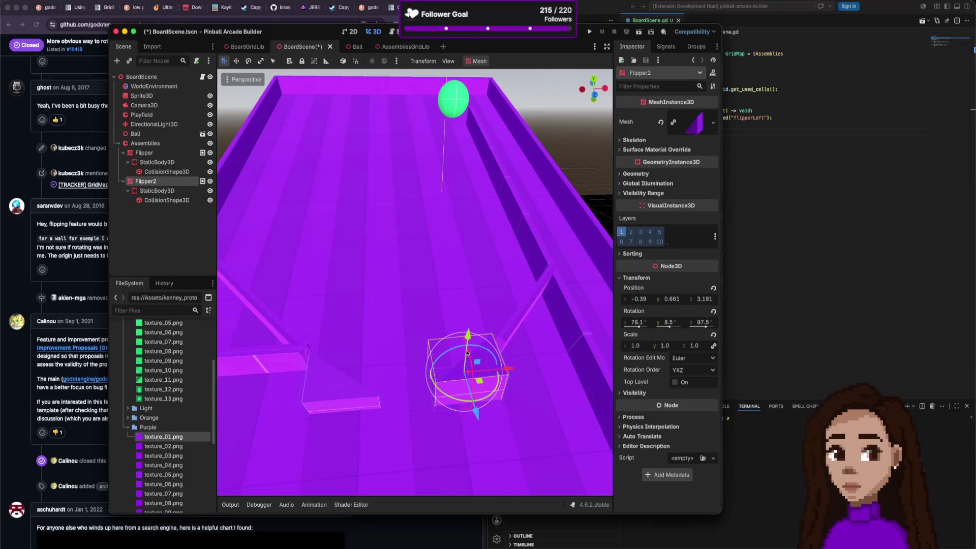
Set the duplicate flipper's rotation to 90, 0, 90 and nudge it slightly along X.
left_click(643, 325)
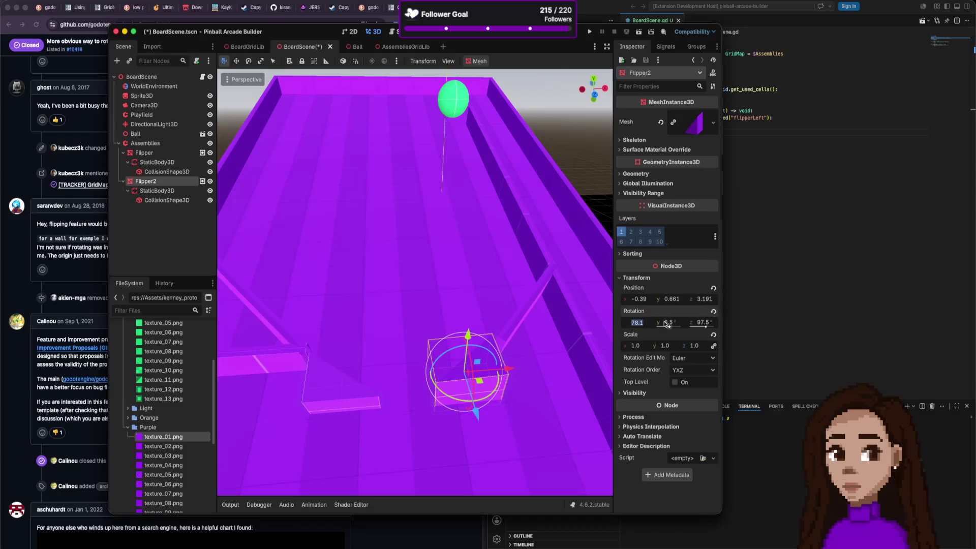
type("90")
key("Tab")
type("0")
key("Tab")
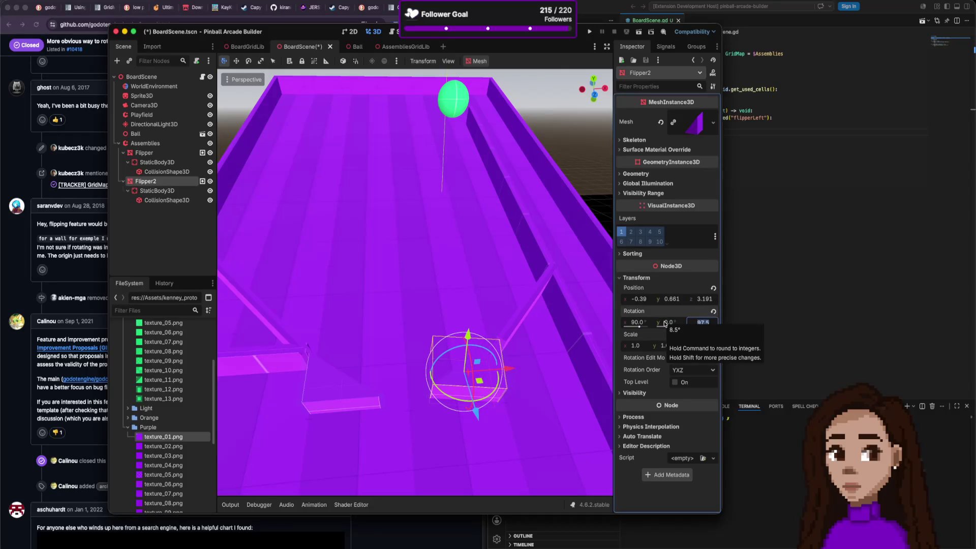
type("0")
key("Return")
scroll(508, 330, "up", 3)
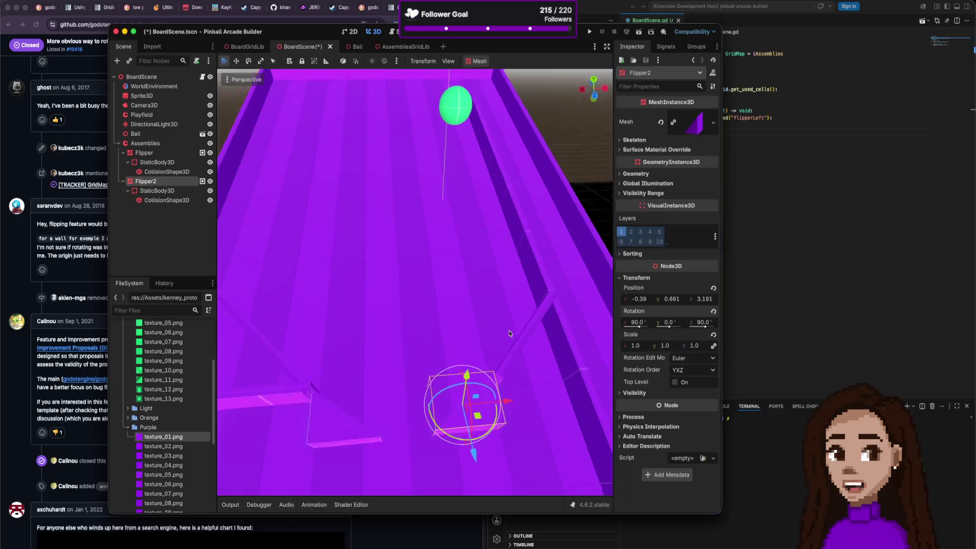
scroll(521, 386, "up", 2)
left_click_drag(506, 408, 512, 415)
left_click(512, 415)
scroll(401, 380, "down", 4)
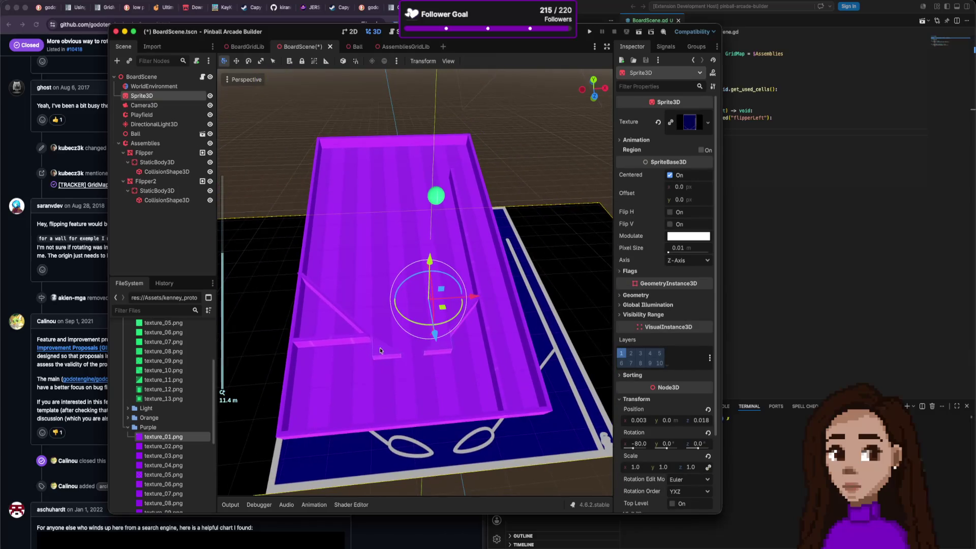
In the Scene dock, rename the original Flipper to FlipperLeft and Flipper2 to FlipperRight.
left_click(380, 347)
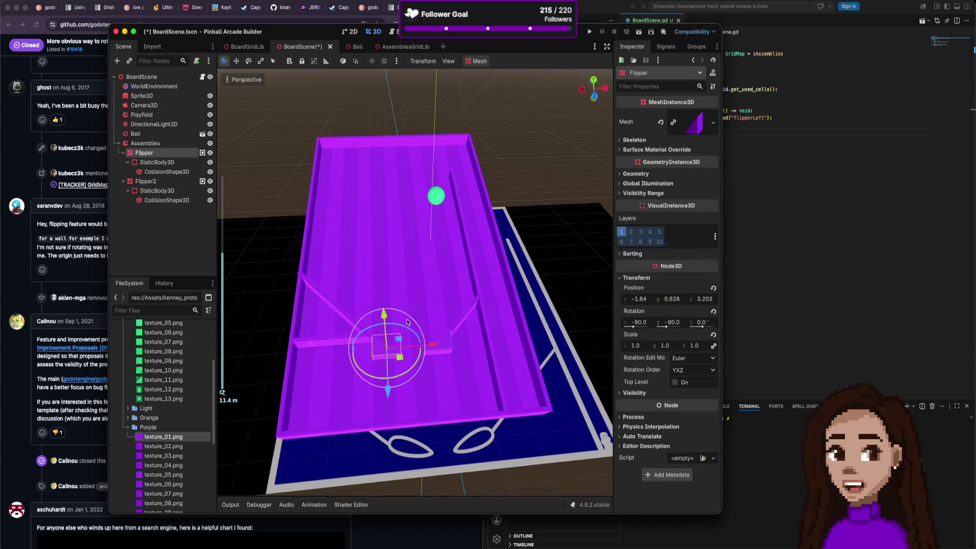
left_click(158, 153)
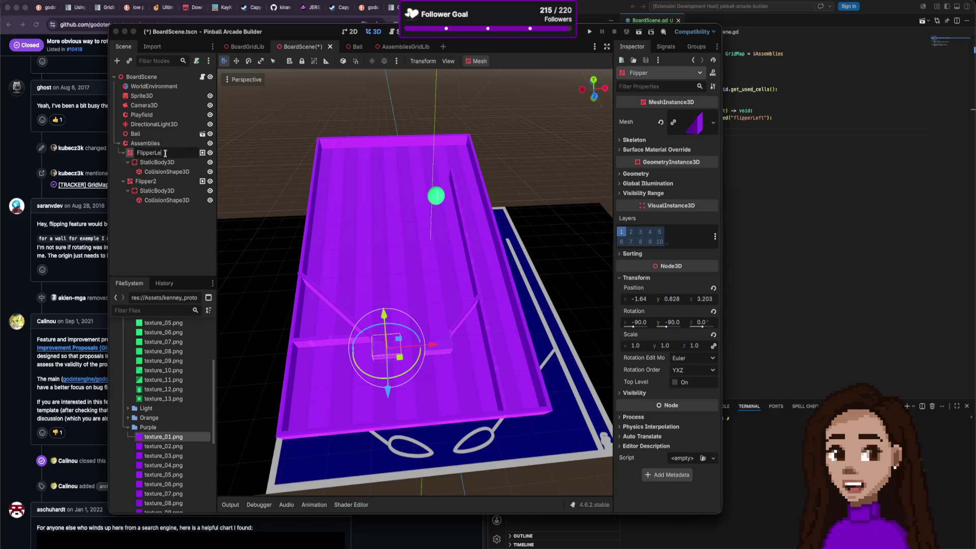
type("ft")
key("Return")
double_click(162, 182)
type("Rig")
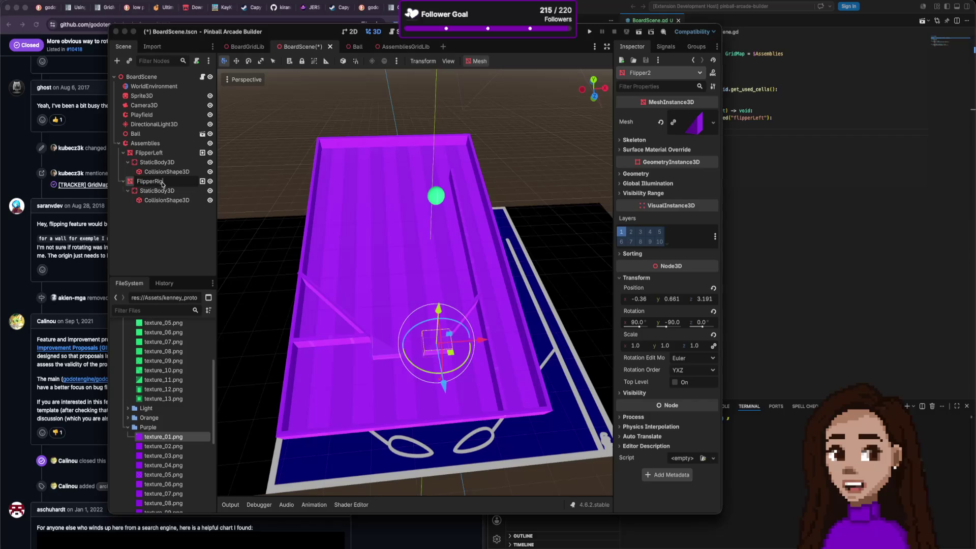
type("ht")
key("Return")
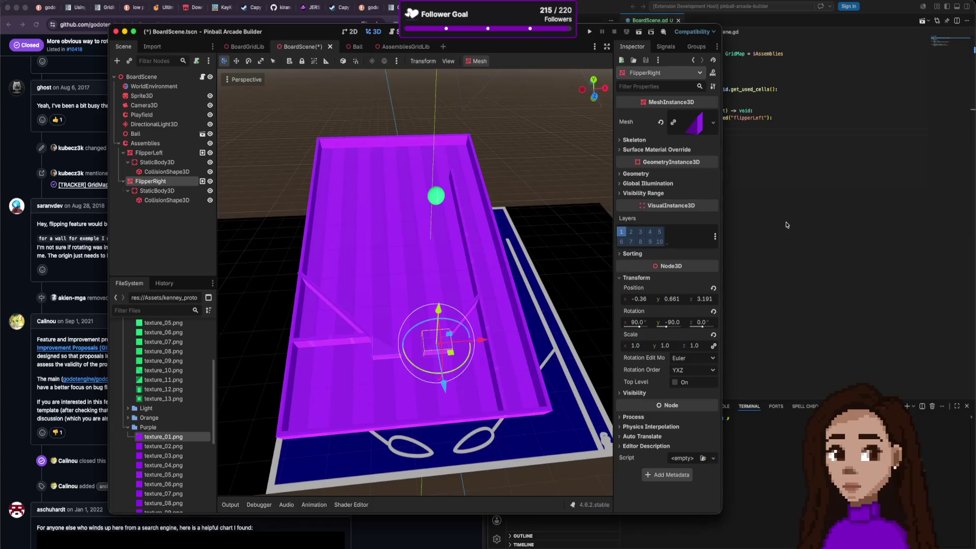
Rotate FlipperRight slightly, then undo the rotation.
scroll(449, 351, "up", 5)
scroll(459, 375, "down", 3)
scroll(458, 375, "up", 2)
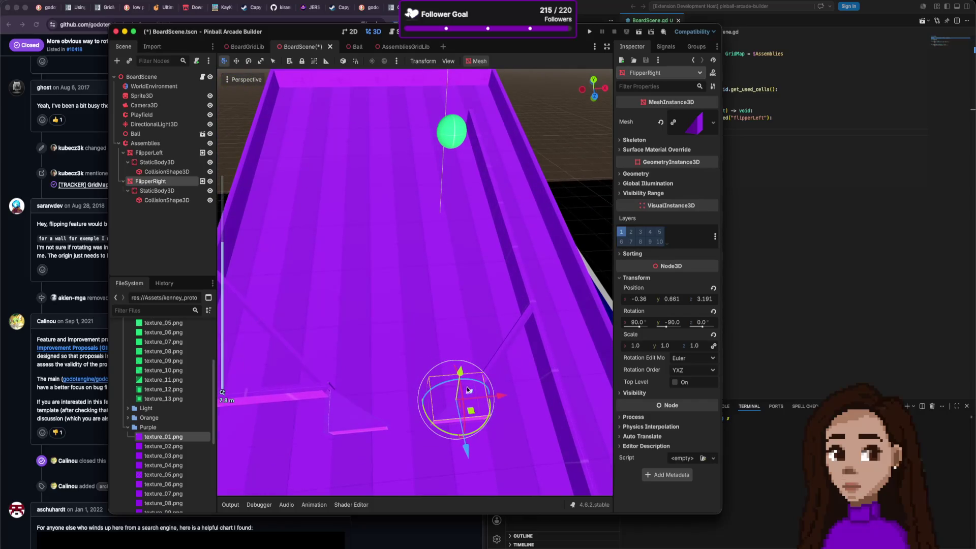
left_click_drag(479, 429, 477, 432)
key("ctrl+z")
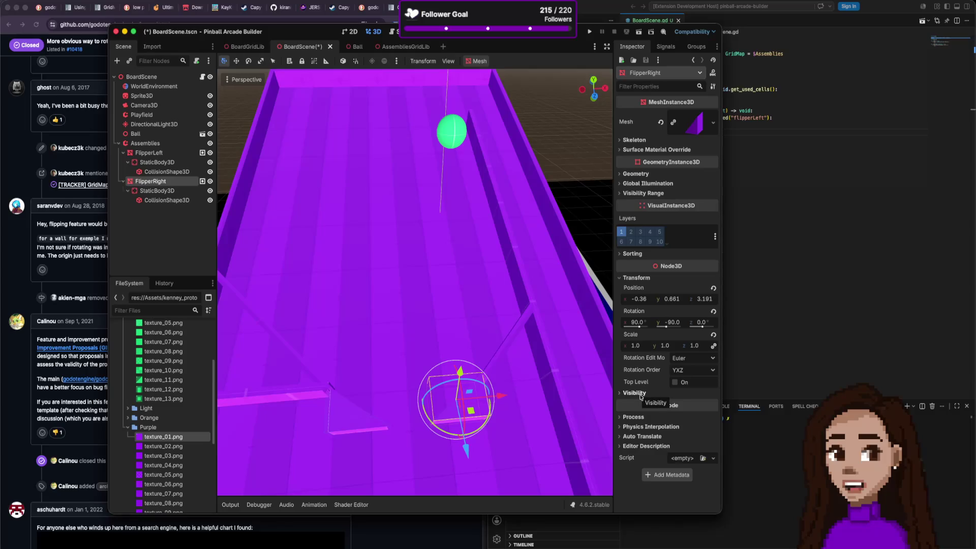
Search the Inspector for 'pivot', test-rotate FlipperRight, undo it, and deselect.
left_click(640, 393)
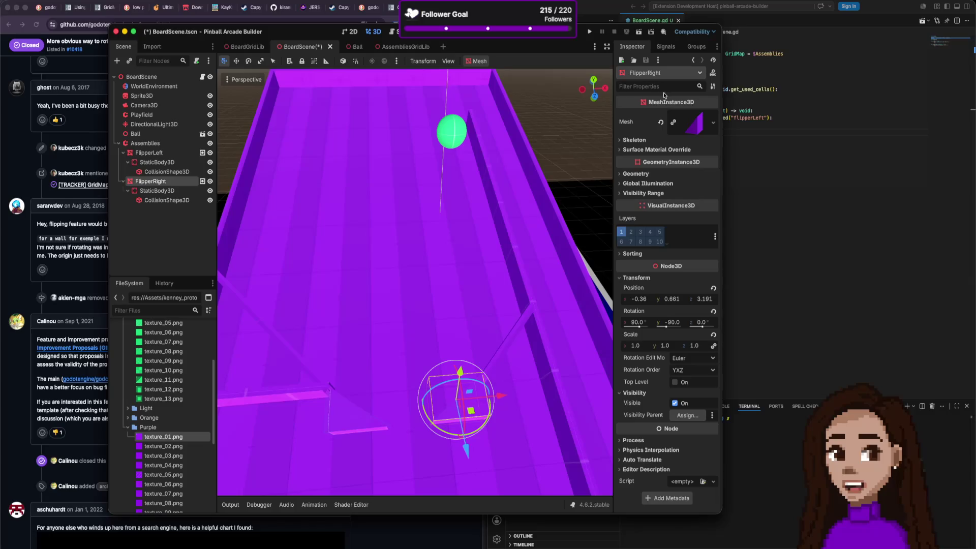
type("pivot")
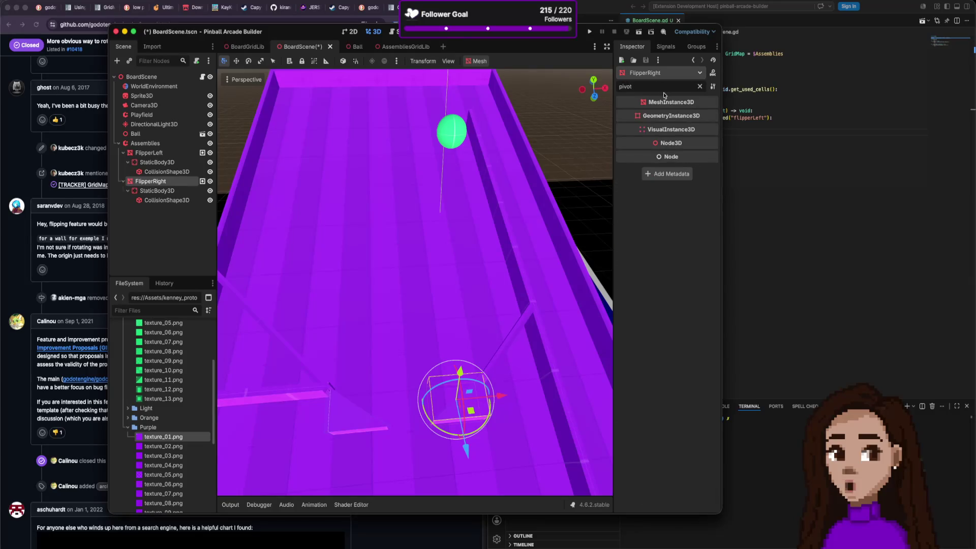
key("BackSpace")
key("BackSpace")
key("BackSpace")
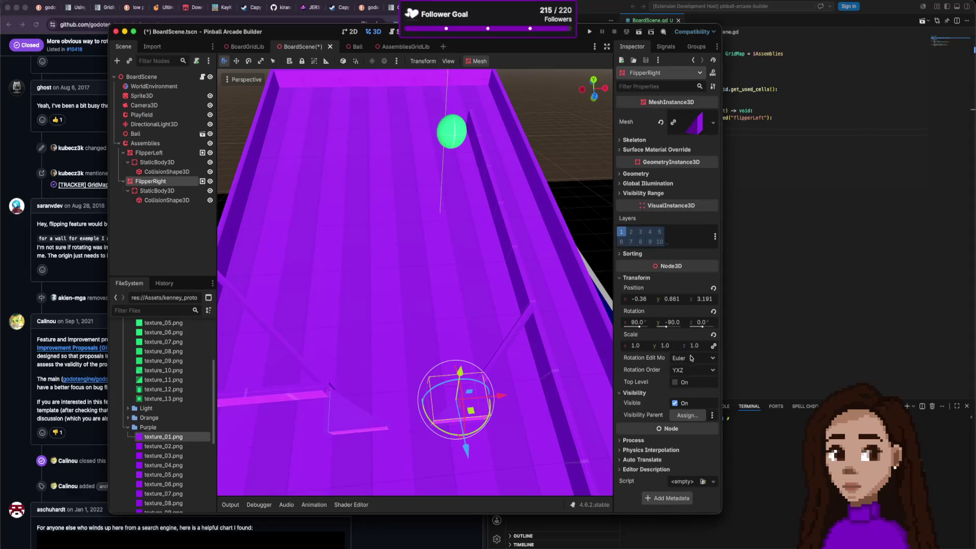
left_click_drag(491, 417, 480, 419)
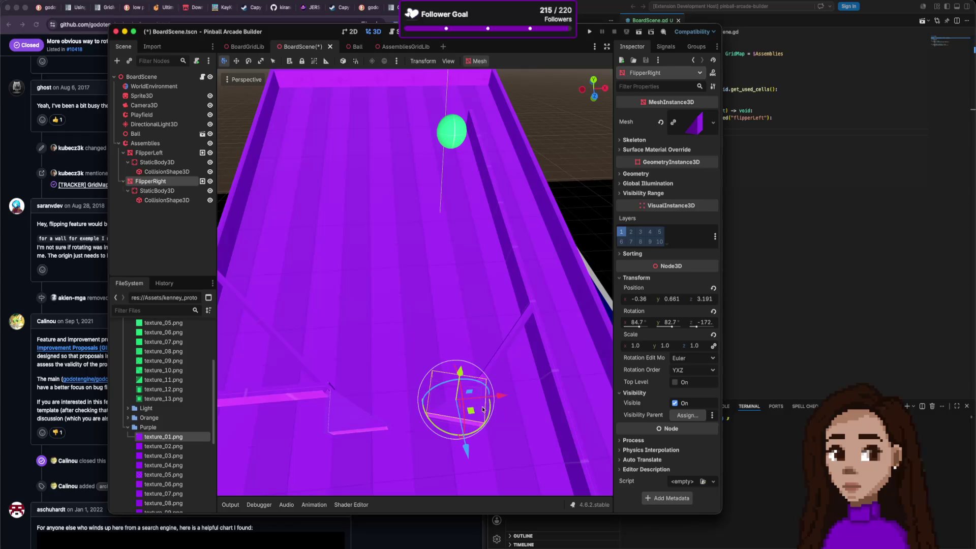
key("super+z")
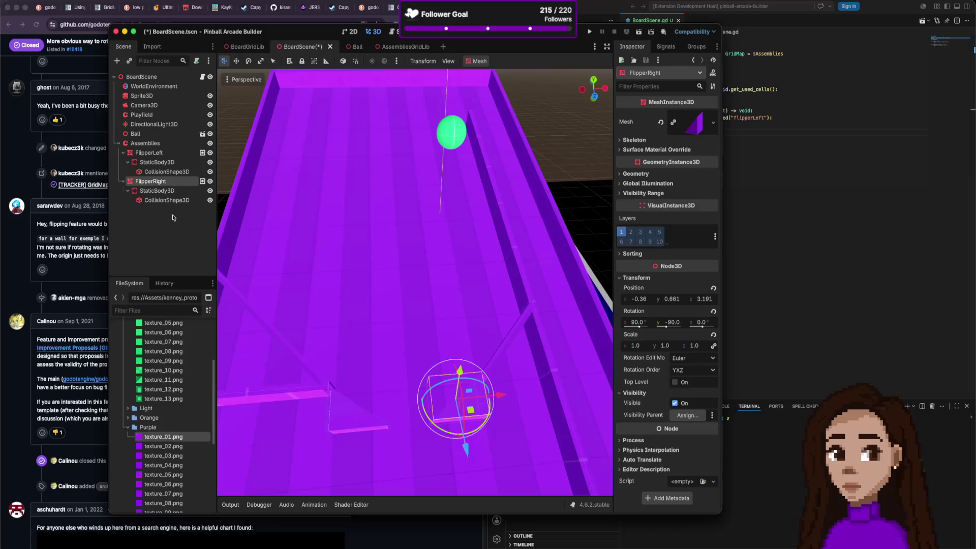
left_click(173, 218)
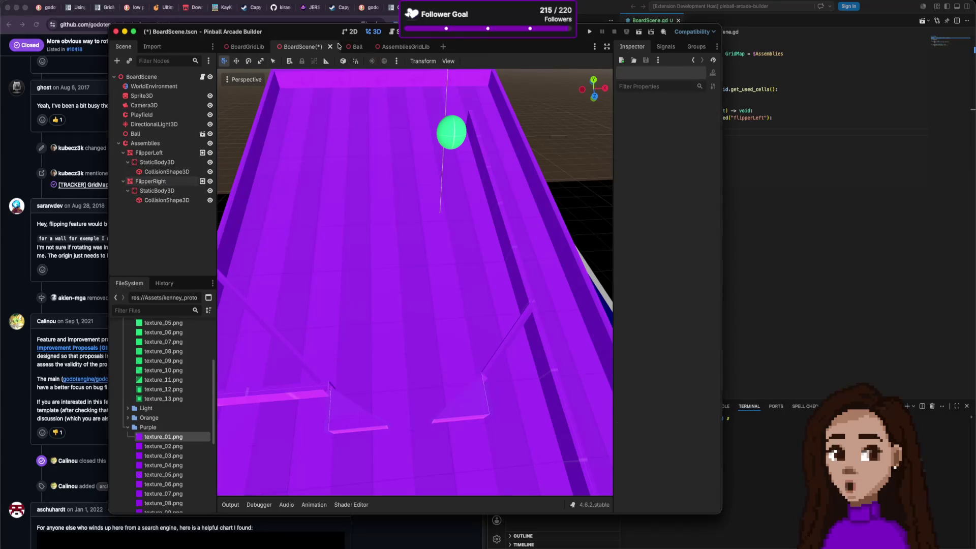
Save BoardScene and add an empty Node3D at its root.
key("ctrl+s")
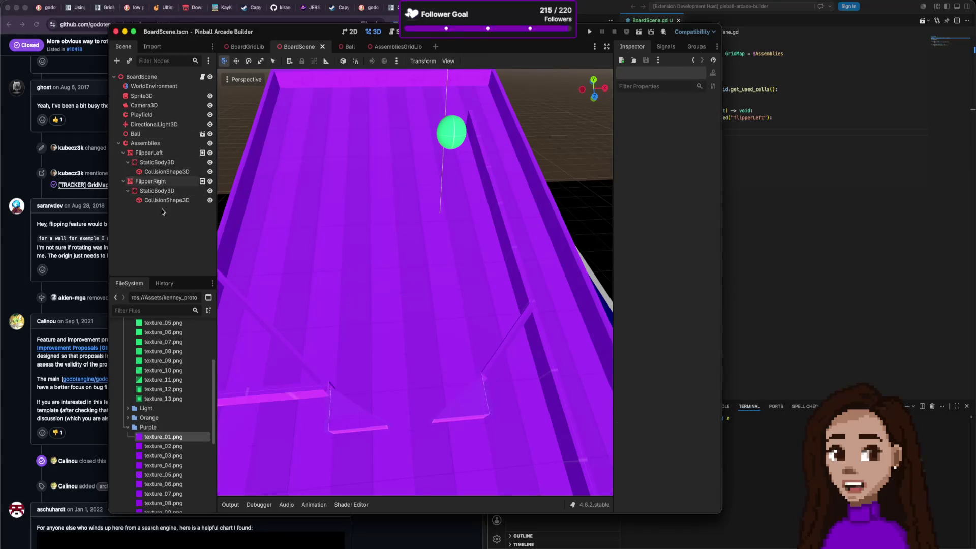
key("ctrl+a")
double_click(424, 238)
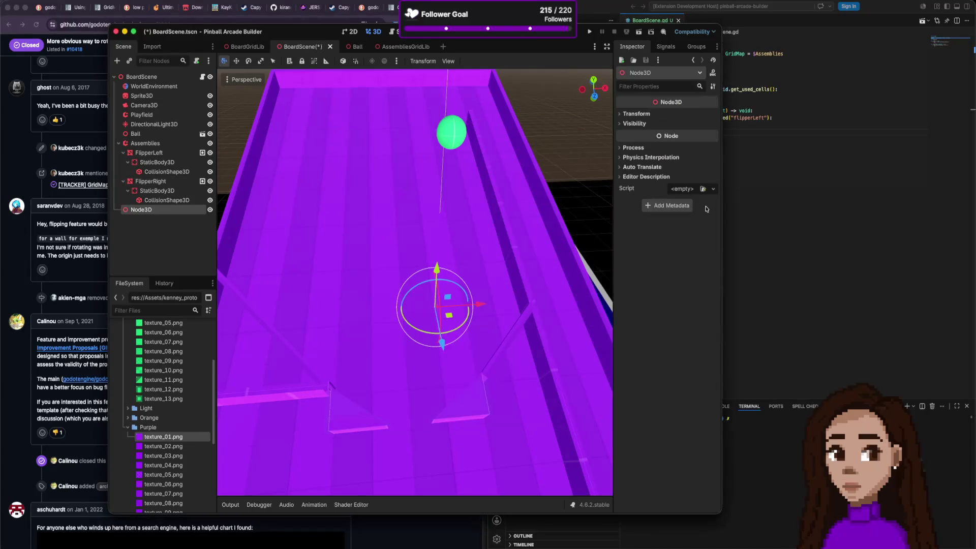
Filter the Inspector for 'pivot', clear the filter, and open a new browser tab.
type("pivot")
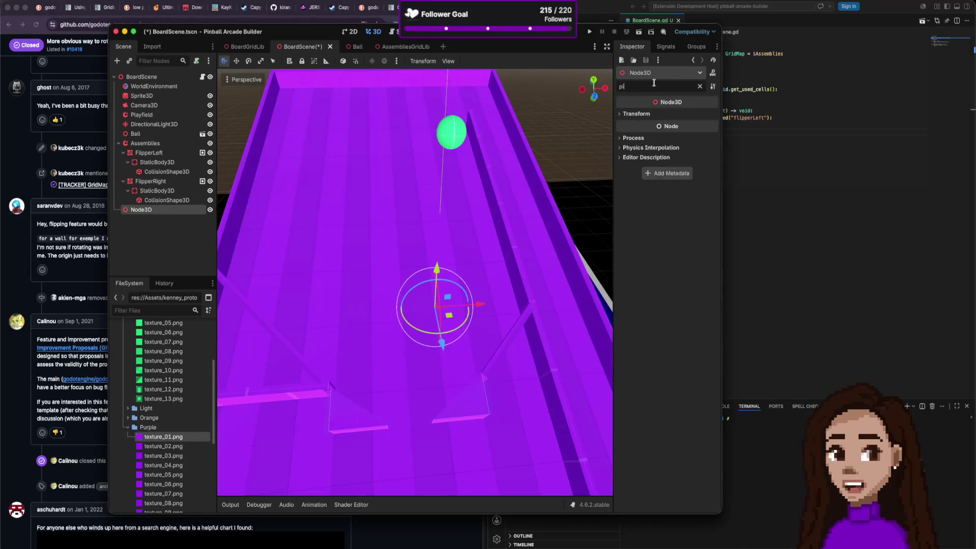
key("super+a")
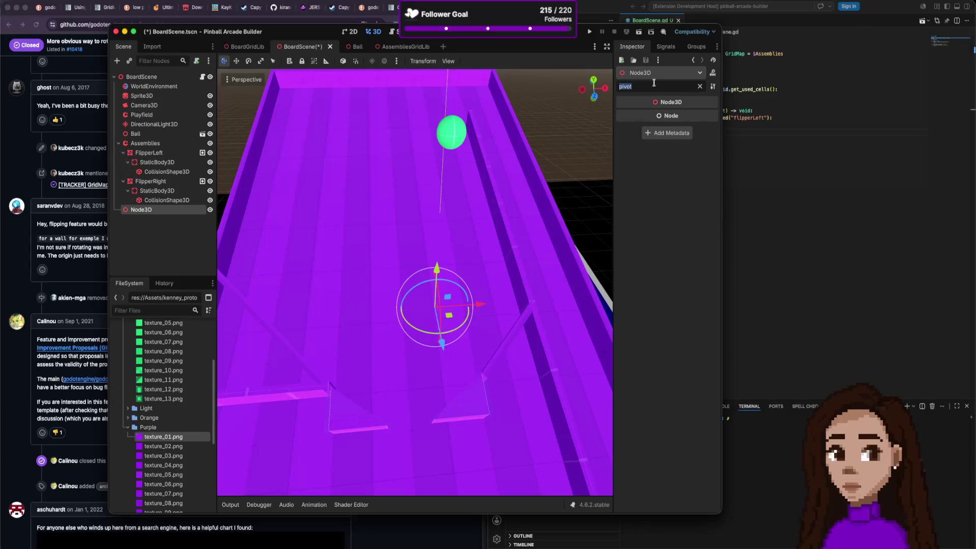
key("BackSpace")
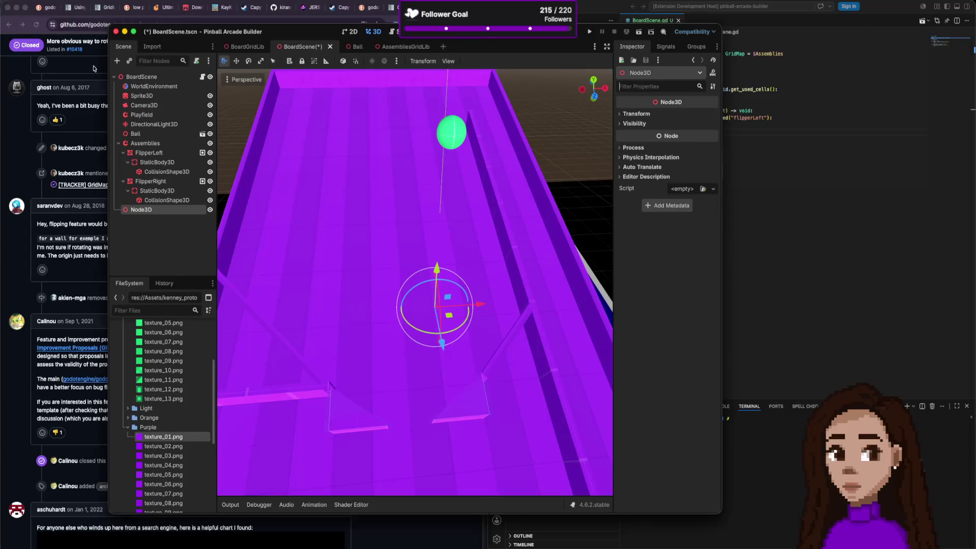
left_click(93, 68)
key("super+t")
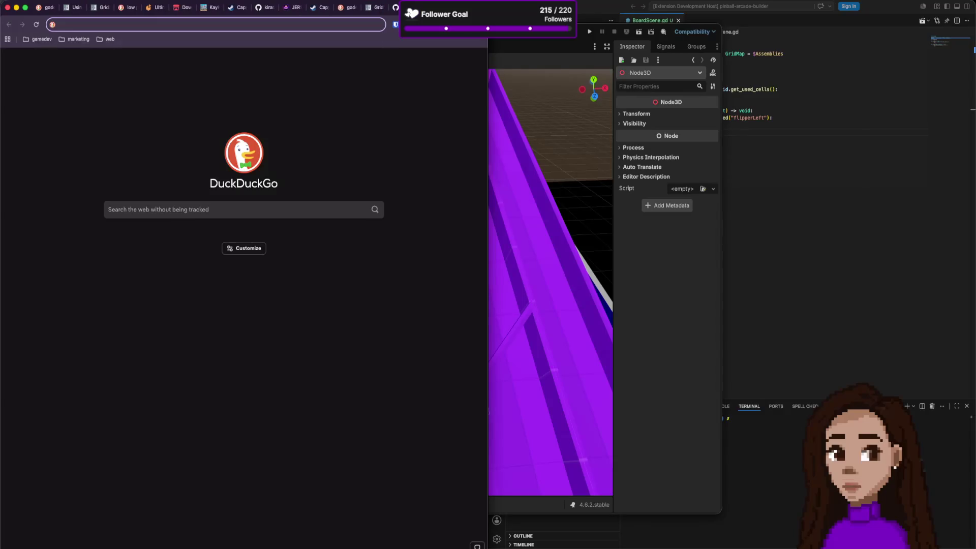
Search DuckDuckGo for 'godot pivot offset', then refine it to 'godot pivot offset 3d'.
type("godot pivot")
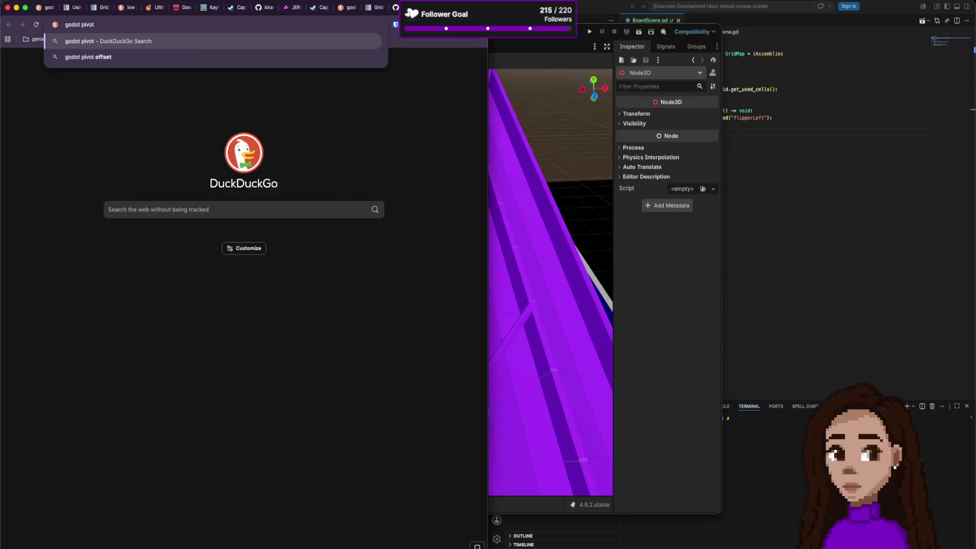
type(" offset")
key("Return")
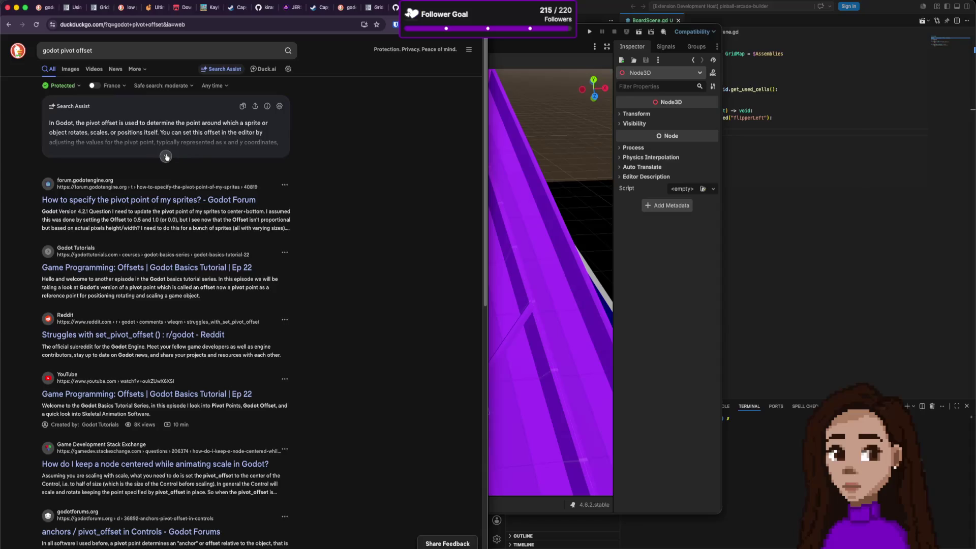
left_click(112, 53)
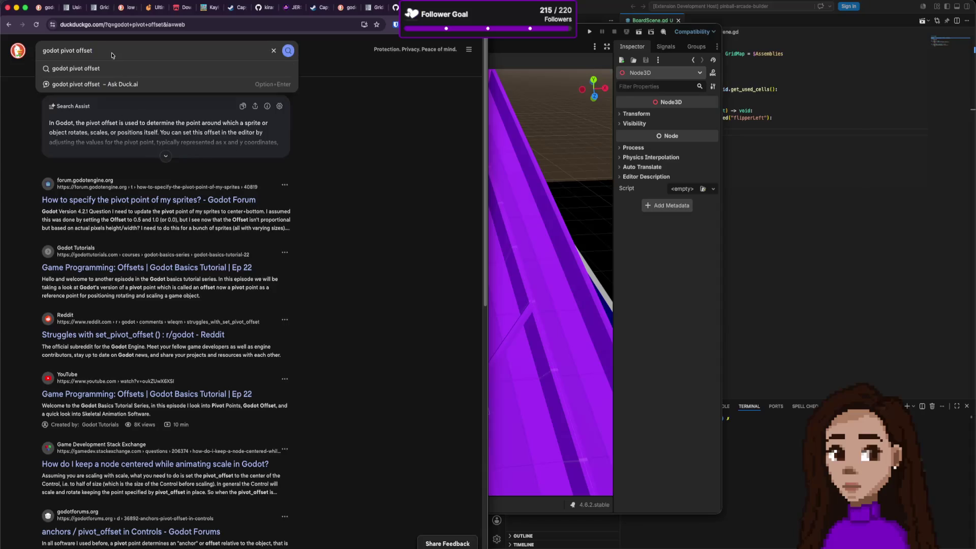
type(" 3d")
key("Return")
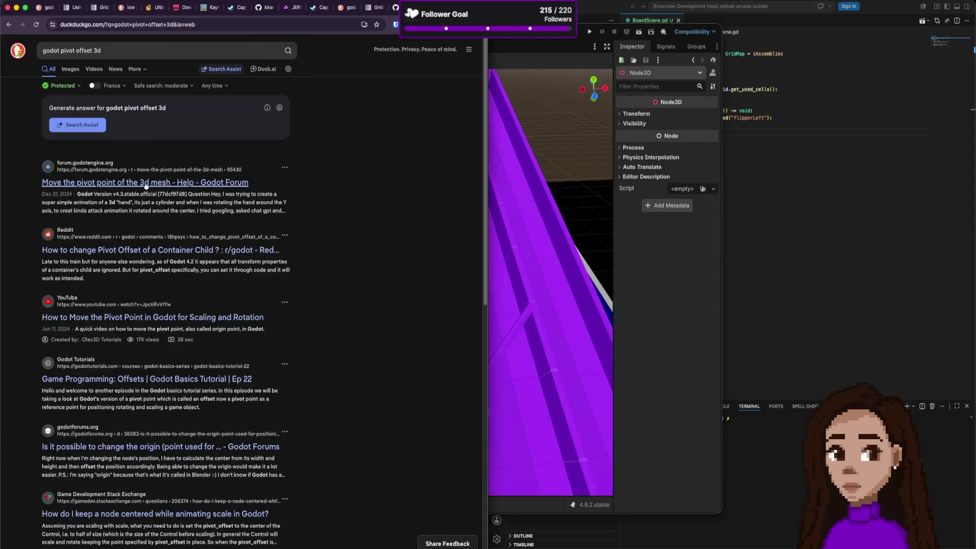
Open the forum, Reddit and YouTube pivot results in tabs and view the YouTube video.
left_click(146, 184, "super")
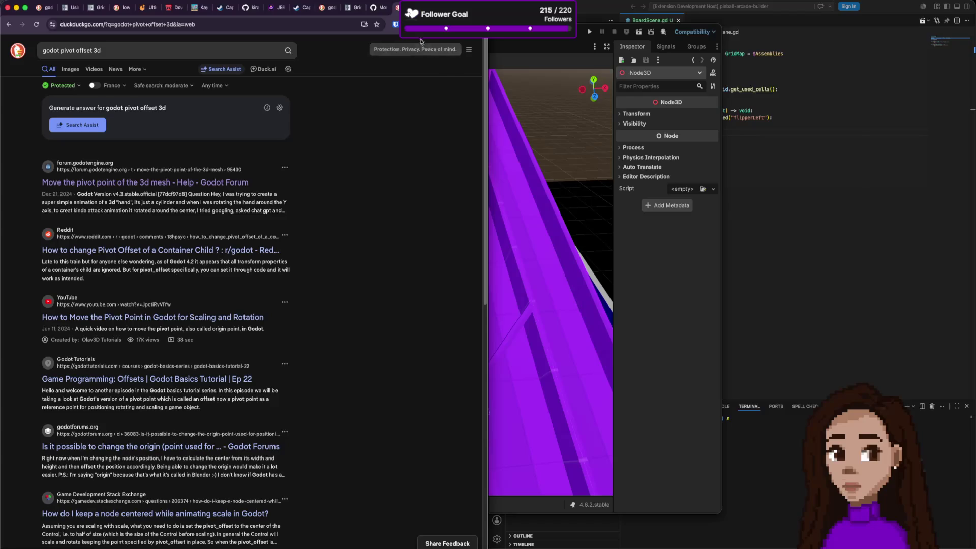
key("ctrl+Tab")
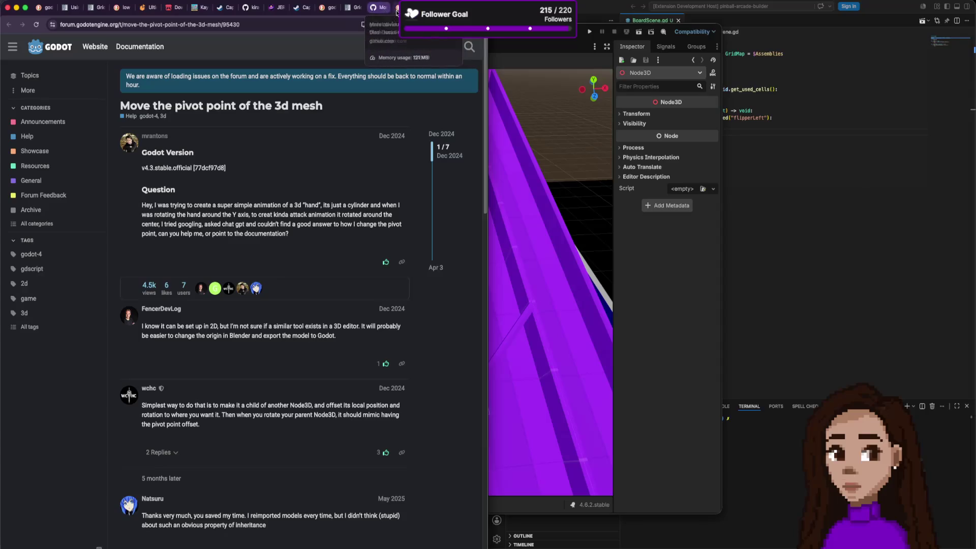
key("super+Left")
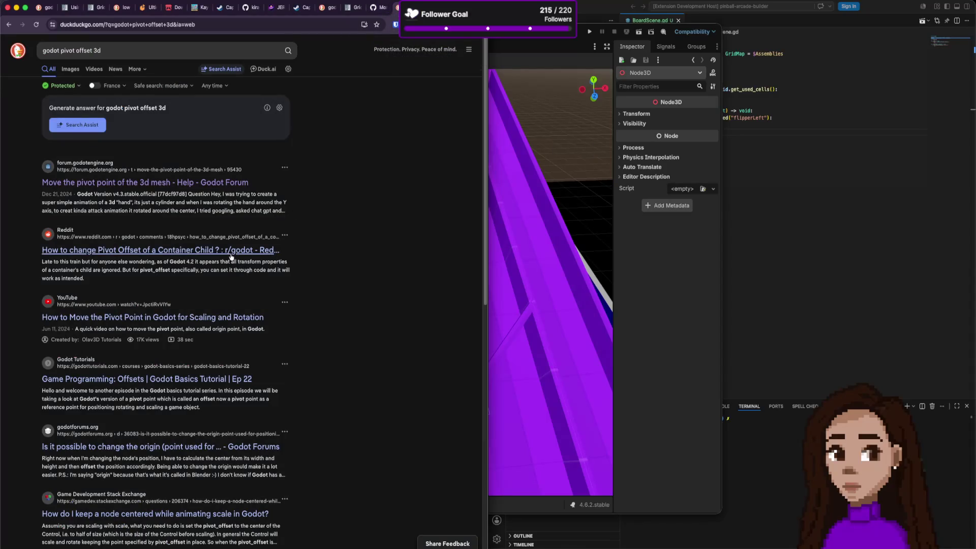
left_click(231, 254, "super")
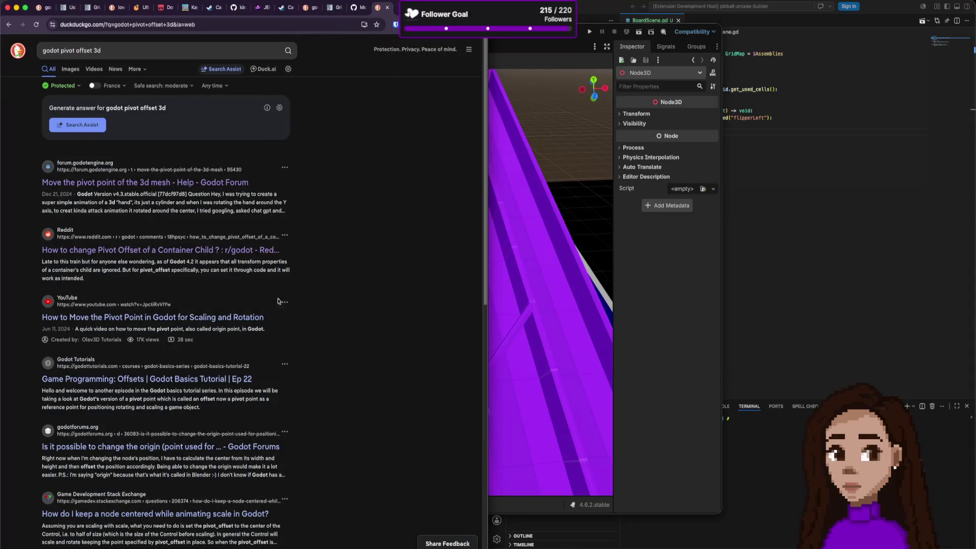
left_click(234, 320, "super")
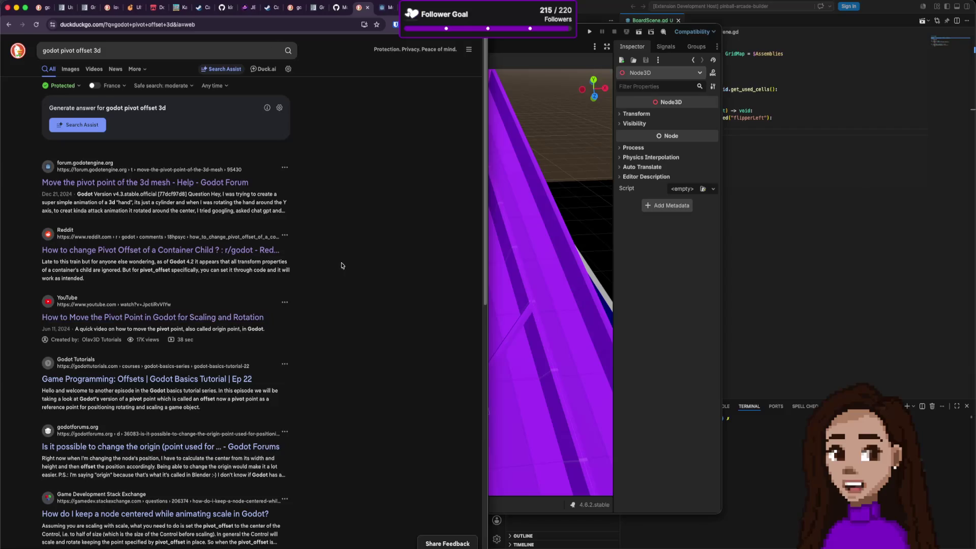
key("ctrl+Tab")
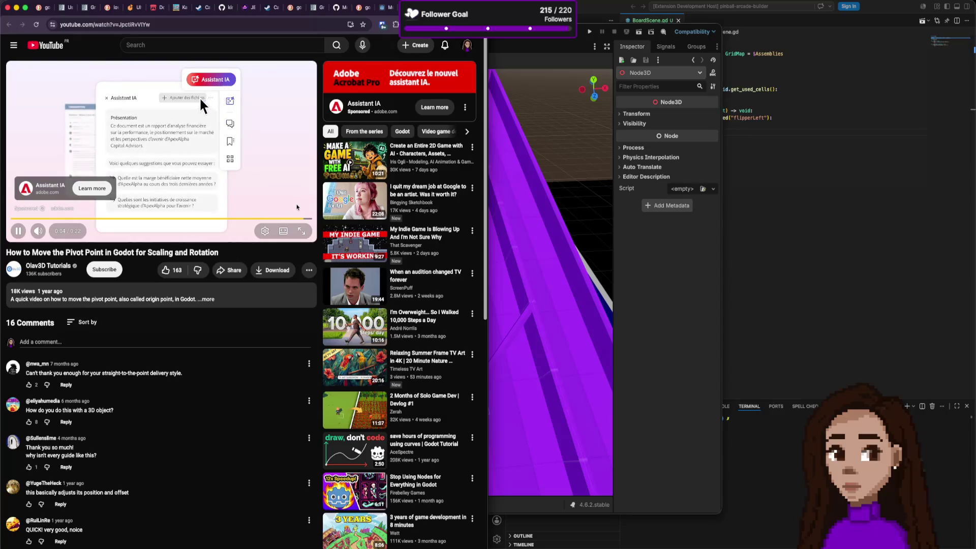
Skip the ad, scrub the pivot tutorial to 0:25, then go to the r/godot pivot offset thread.
left_click(305, 205)
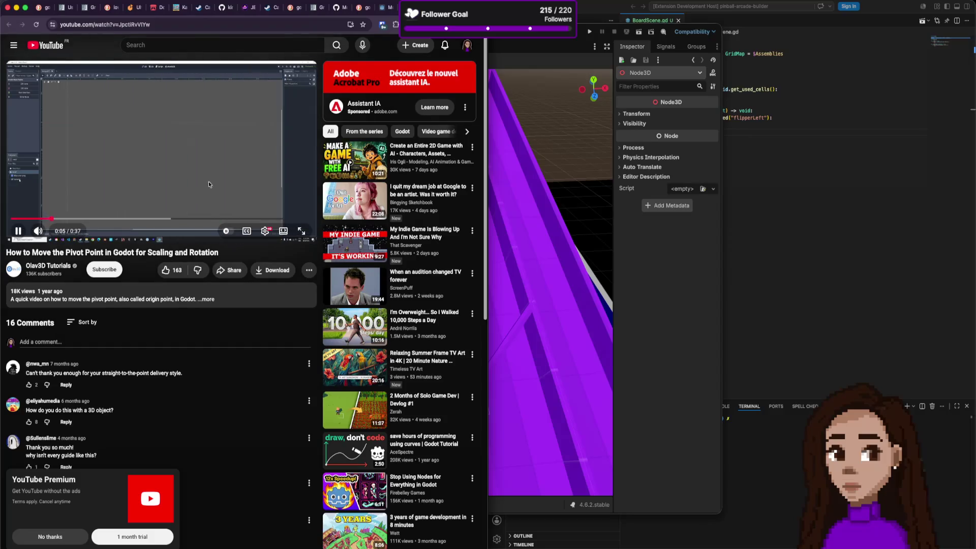
left_click(100, 196)
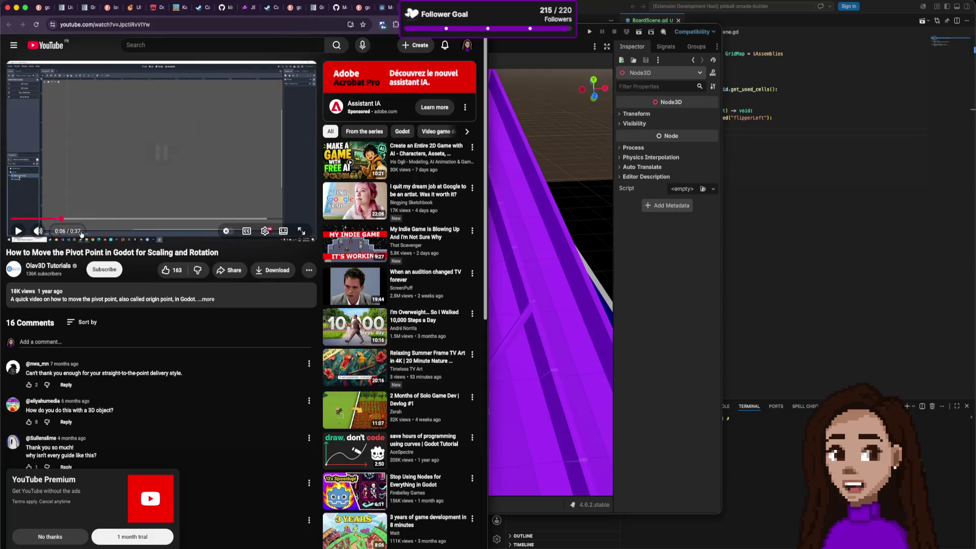
left_click_drag(111, 219, 211, 220)
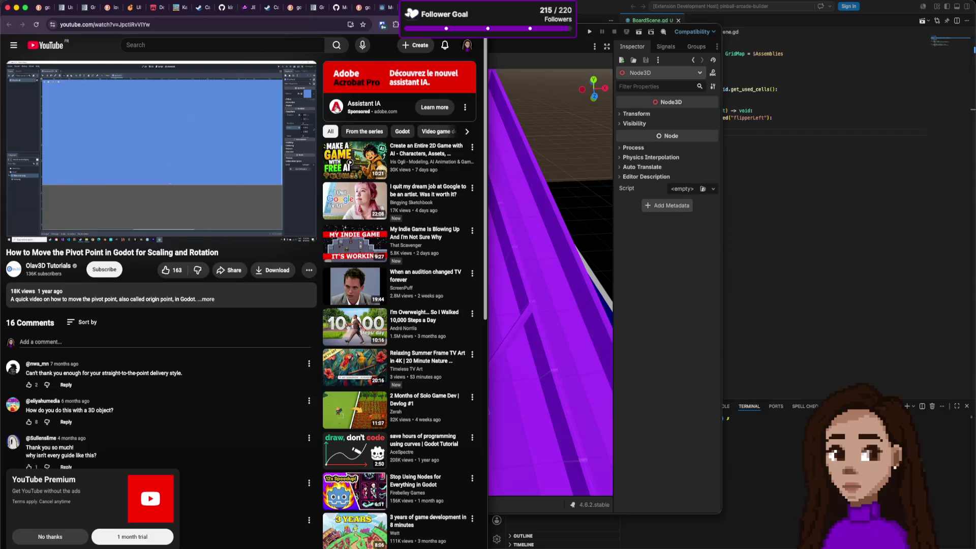
left_click(406, 7)
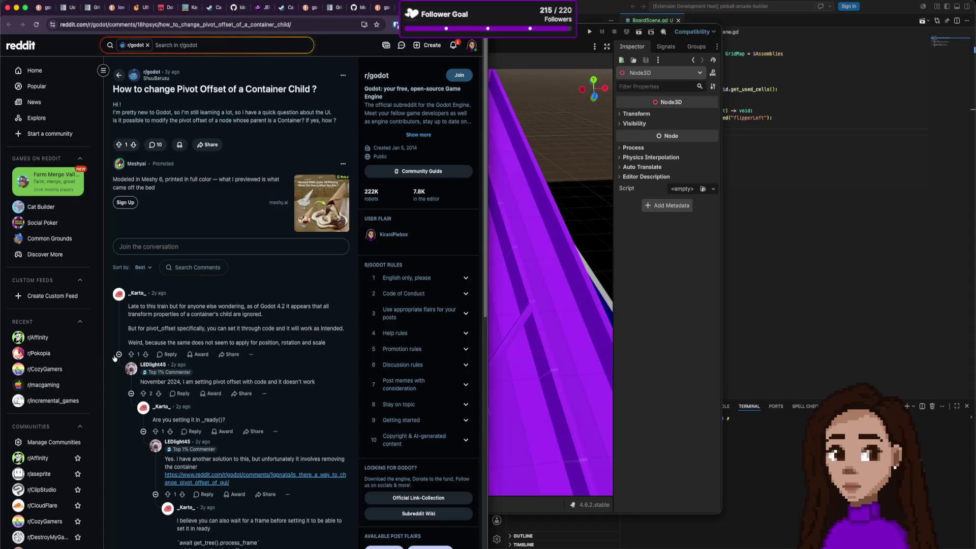
Scroll the r/godot thread to the reply recommending Control.pivot_offset, select that text, and return to Godot.
scroll(239, 376, "down", 2)
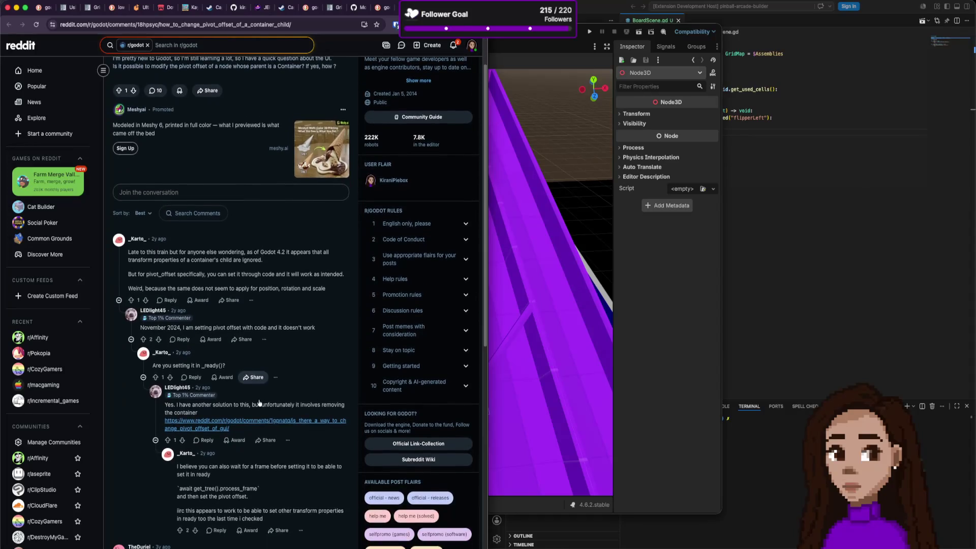
scroll(259, 401, "down", 4)
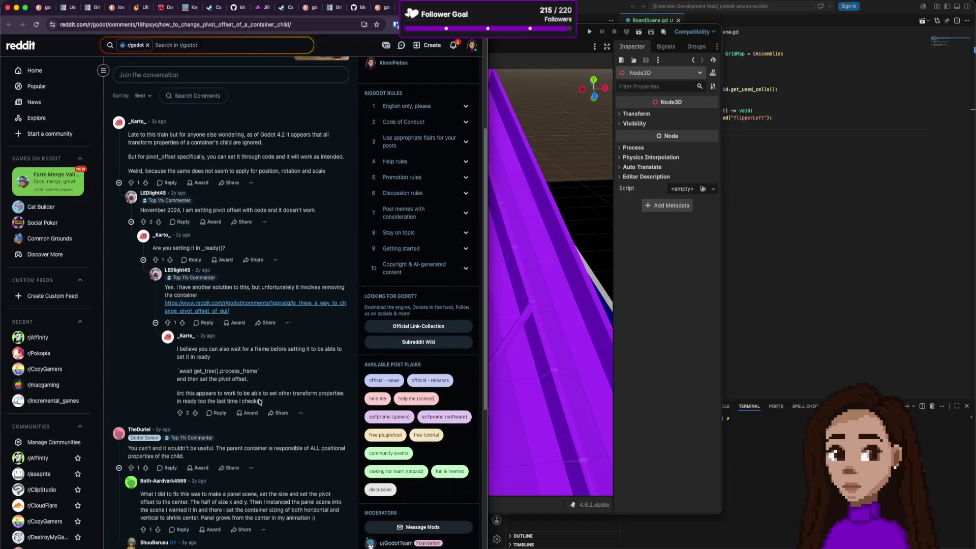
scroll(257, 399, "down", 3)
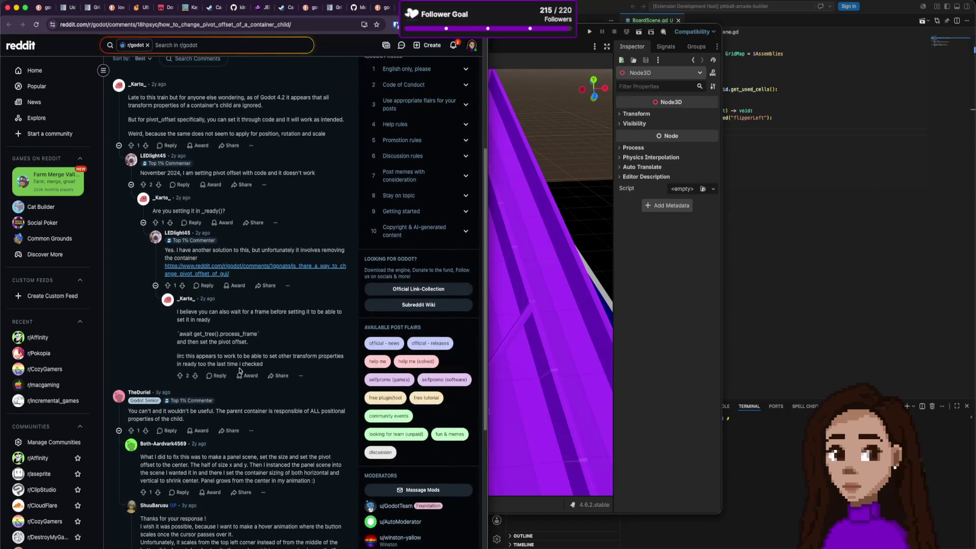
scroll(242, 371, "down", 1)
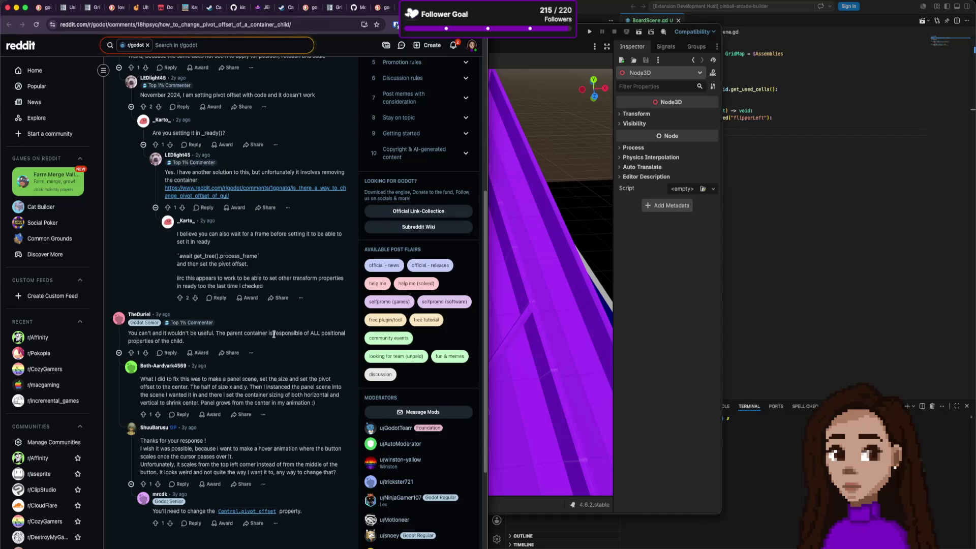
scroll(200, 378, "down", 5)
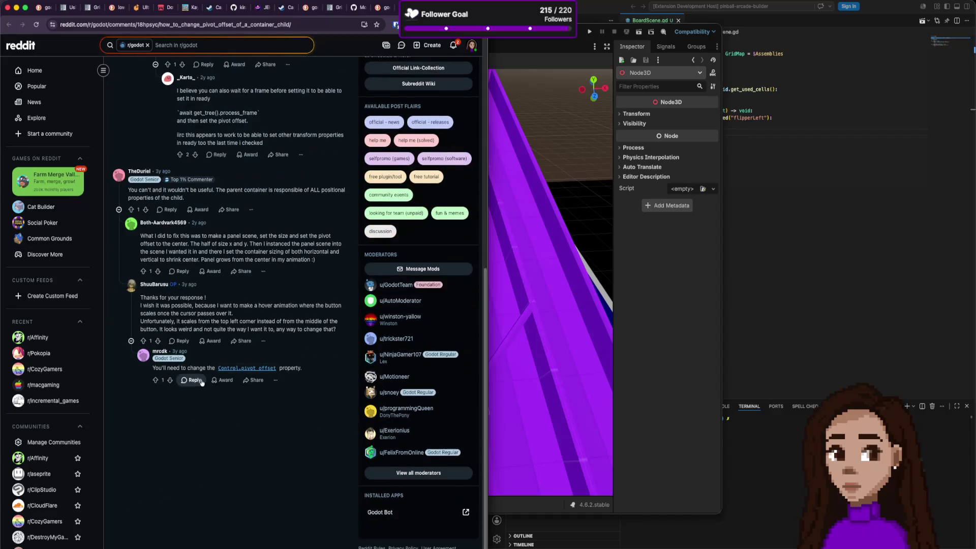
scroll(202, 381, "up", 1)
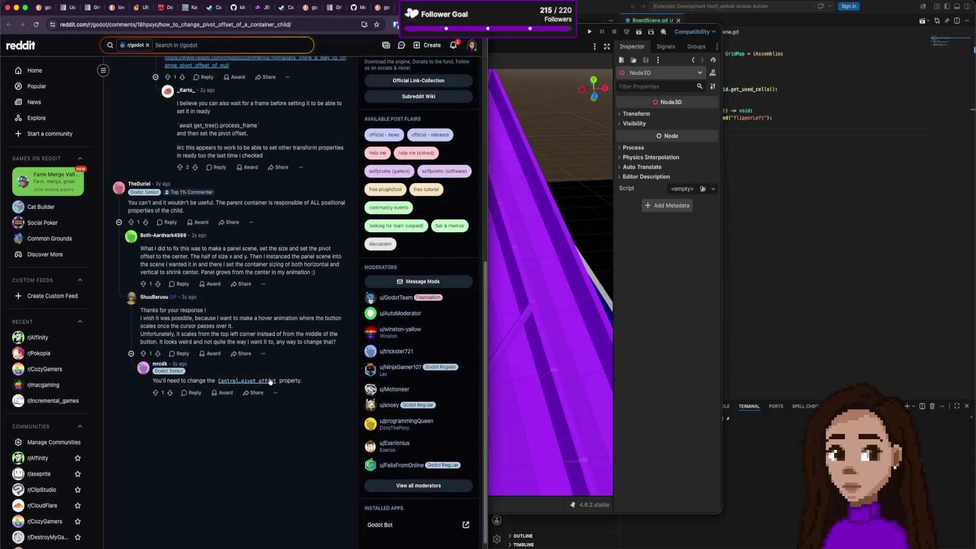
left_click_drag(290, 379, 200, 381)
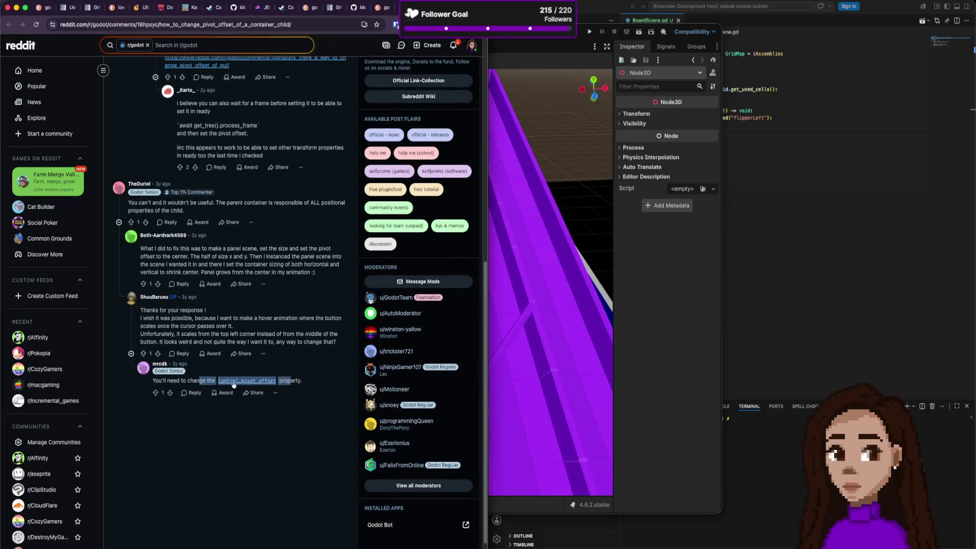
left_click(528, 39)
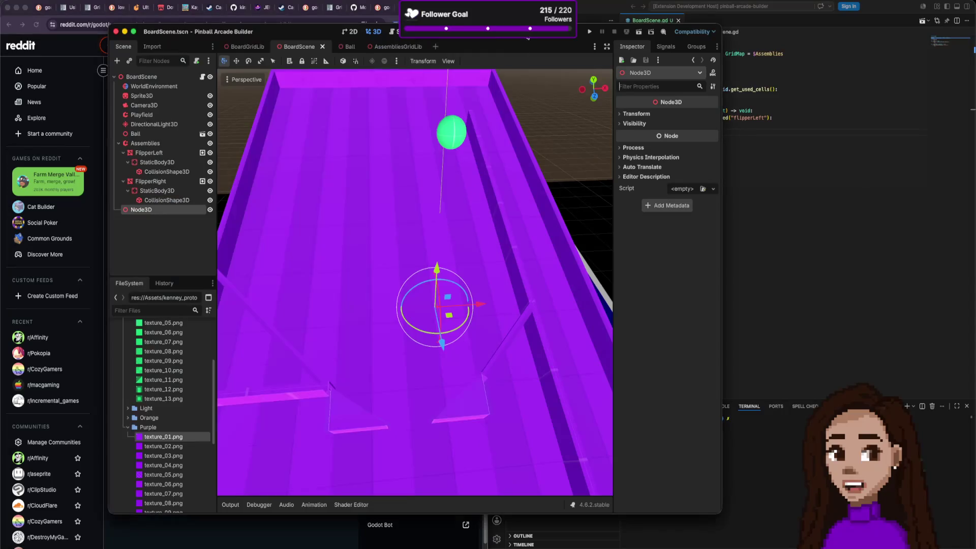
left_click(147, 225)
key("super+a")
type("cont")
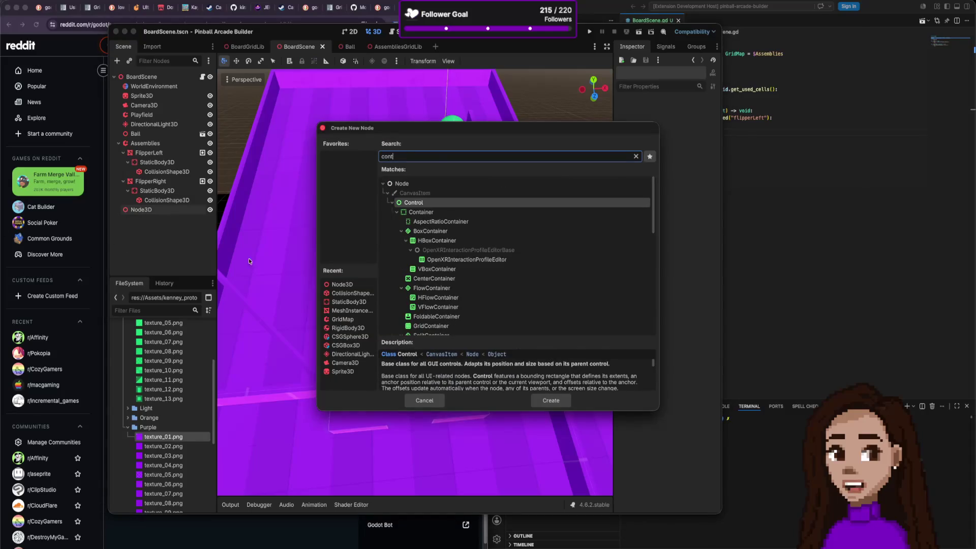
scroll(521, 293, "down", 1)
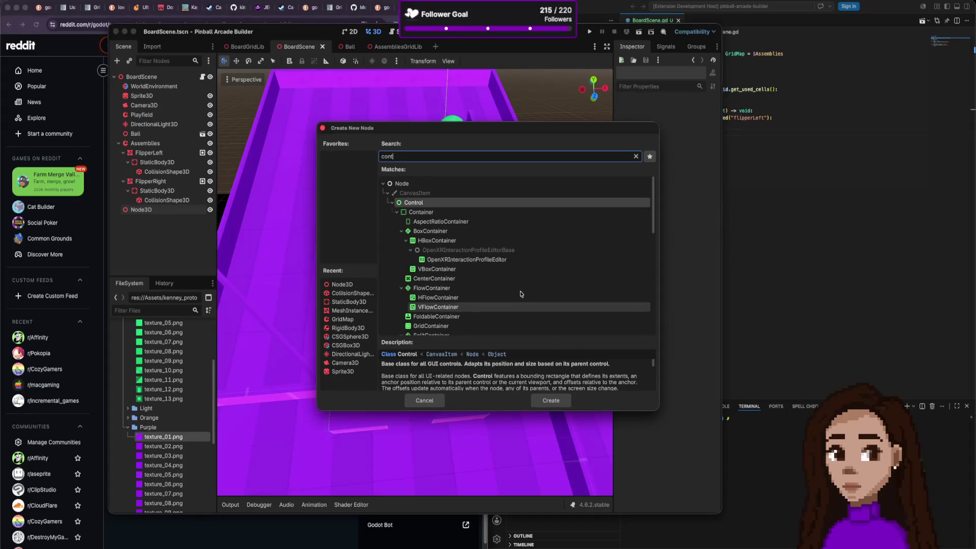
left_click(559, 400)
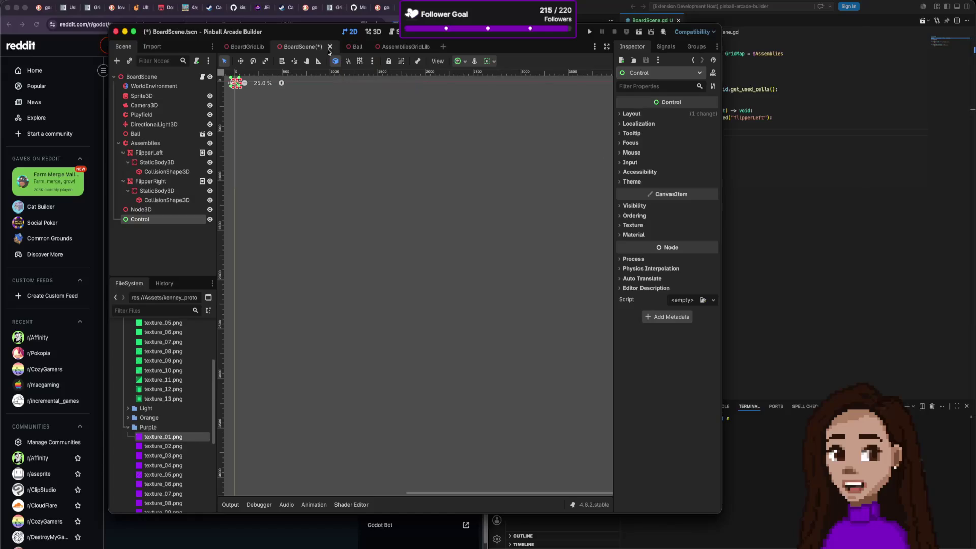
key("Delete")
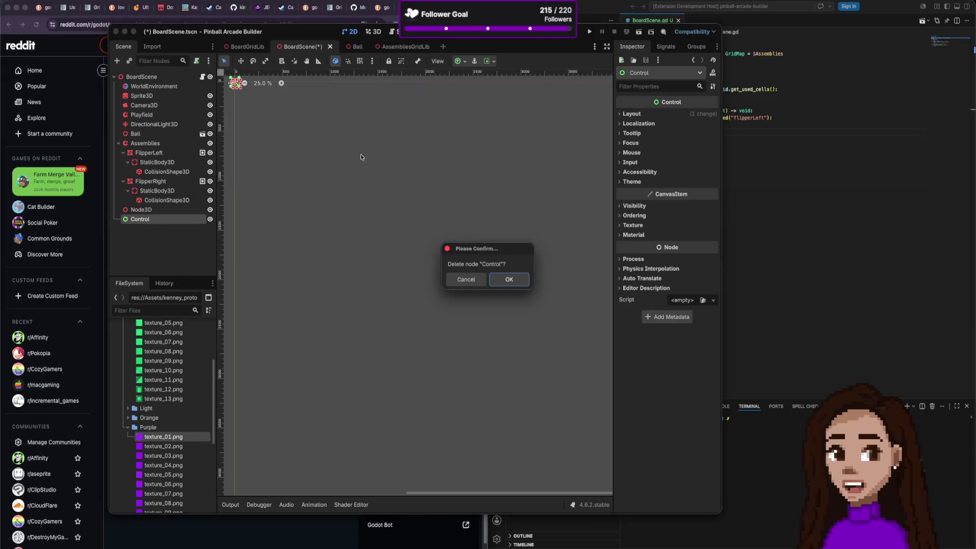
left_click(506, 278)
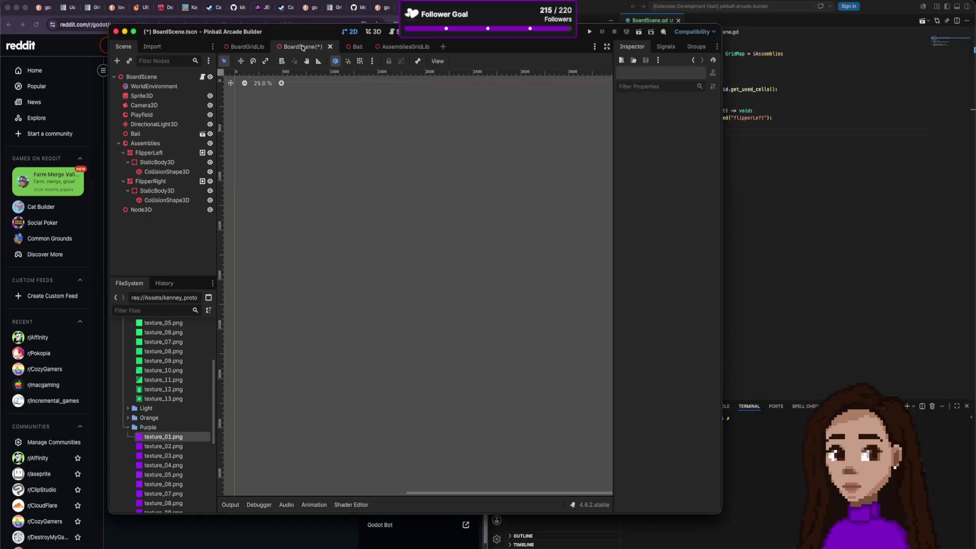
left_click(374, 32)
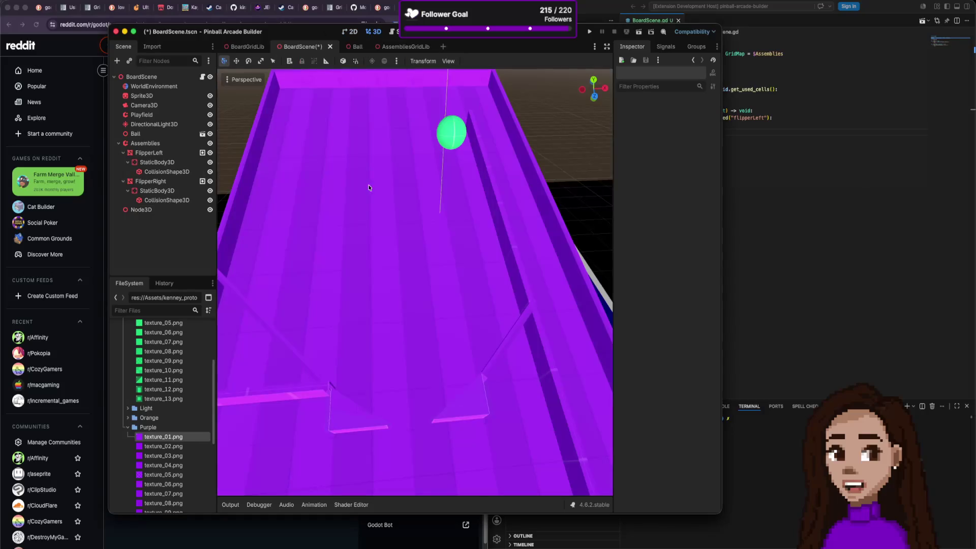
Make Node3D a child of the FlipperLeft node.
left_click(173, 211)
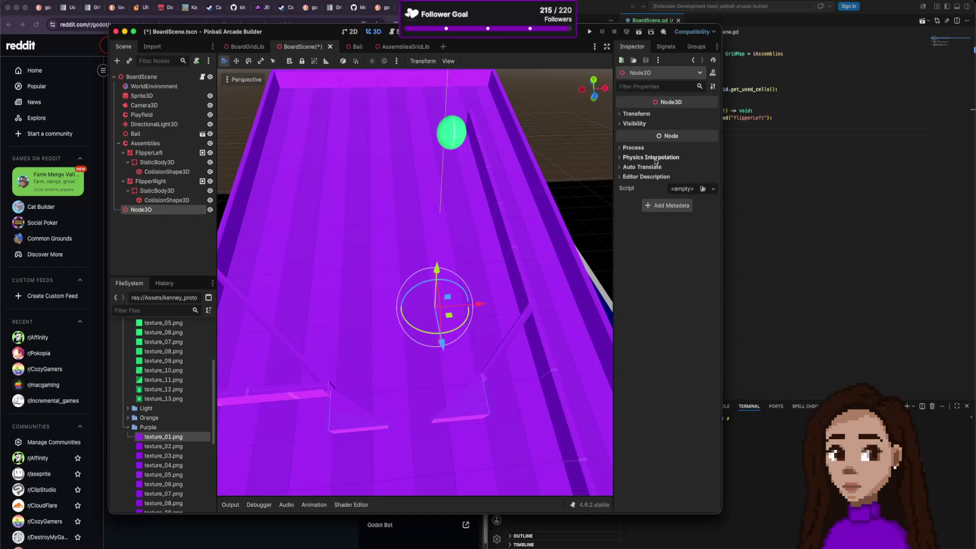
left_click(638, 114)
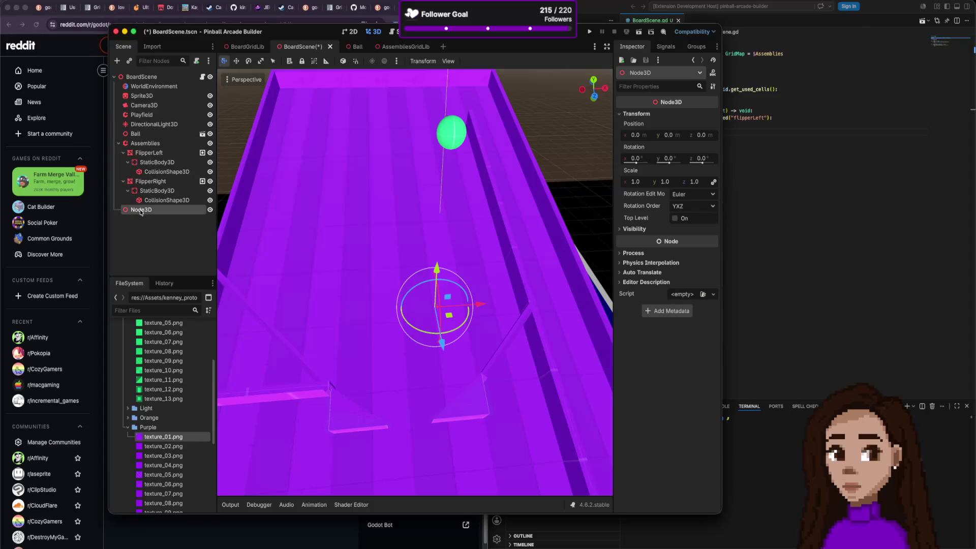
mouse_move(167, 211)
left_mouse_down()
mouse_move(153, 192)
mouse_move(153, 153)
left_mouse_up()
left_click(153, 163)
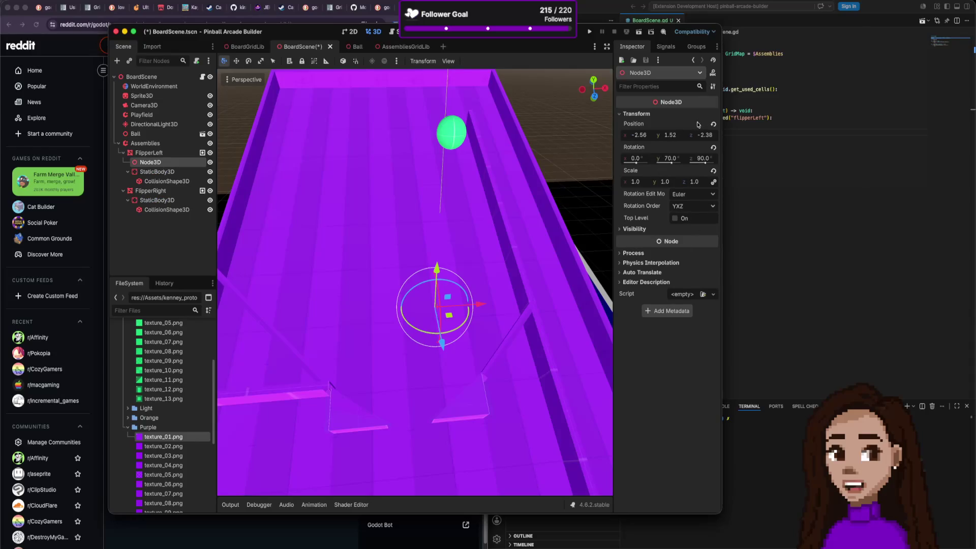
Reset Node3D's transform to FlipperLeft's origin, then move it under Assemblies at -1.64, 0.628, 3.203.
left_click(713, 124)
left_click(713, 147)
left_click(714, 171)
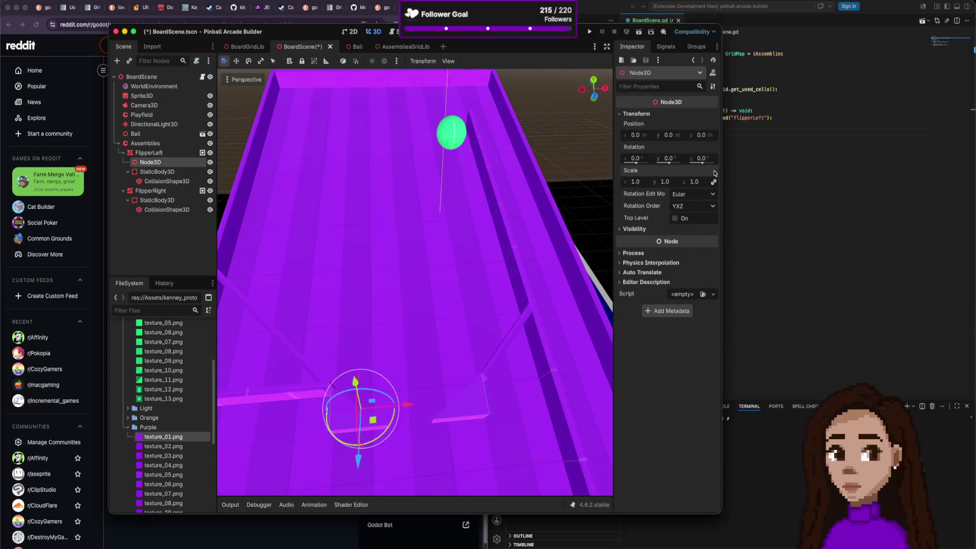
scroll(326, 402, "down", 3)
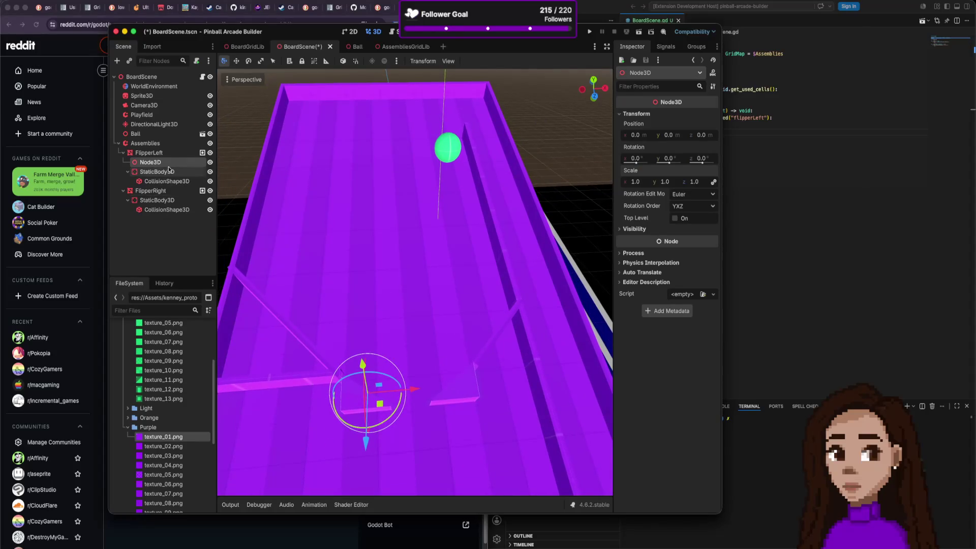
left_click_drag(150, 163, 158, 151)
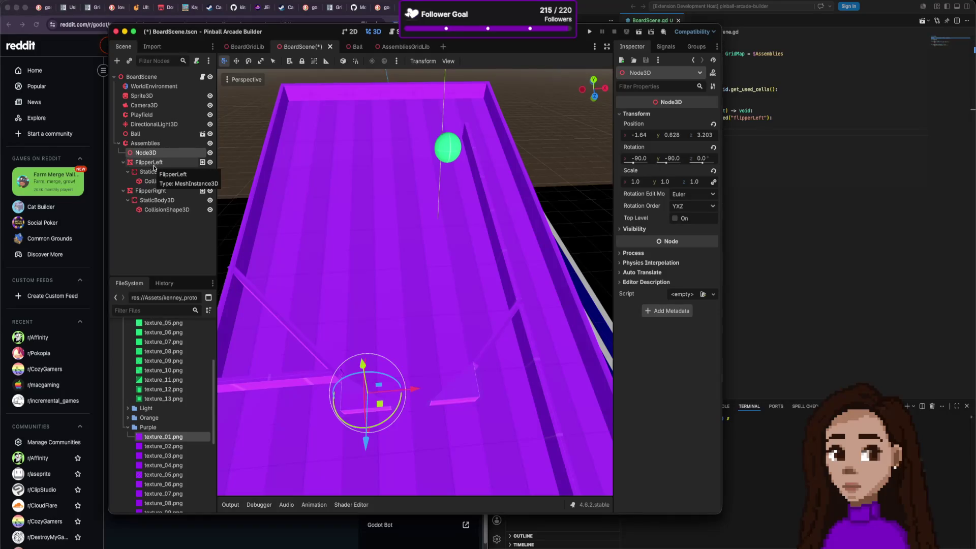
left_click_drag(153, 167, 154, 154)
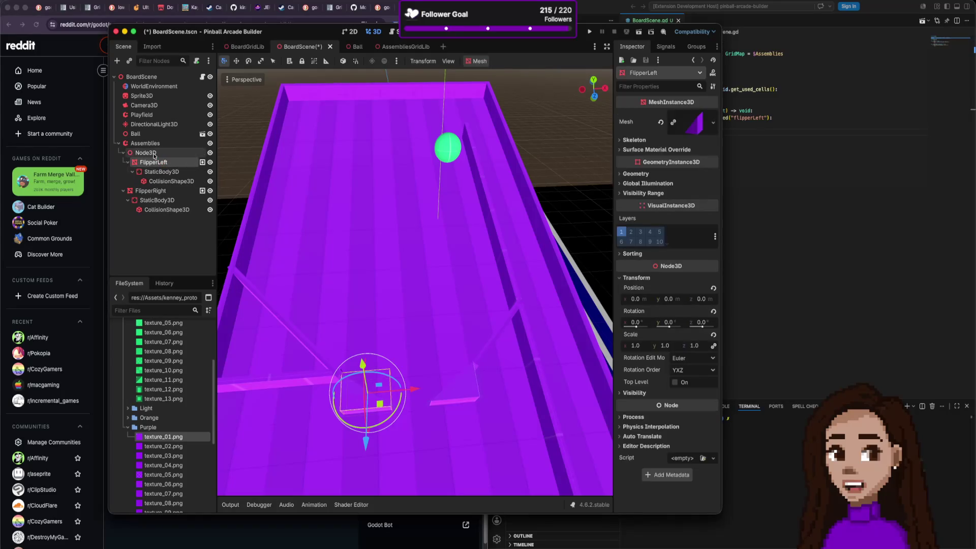
left_click(155, 154)
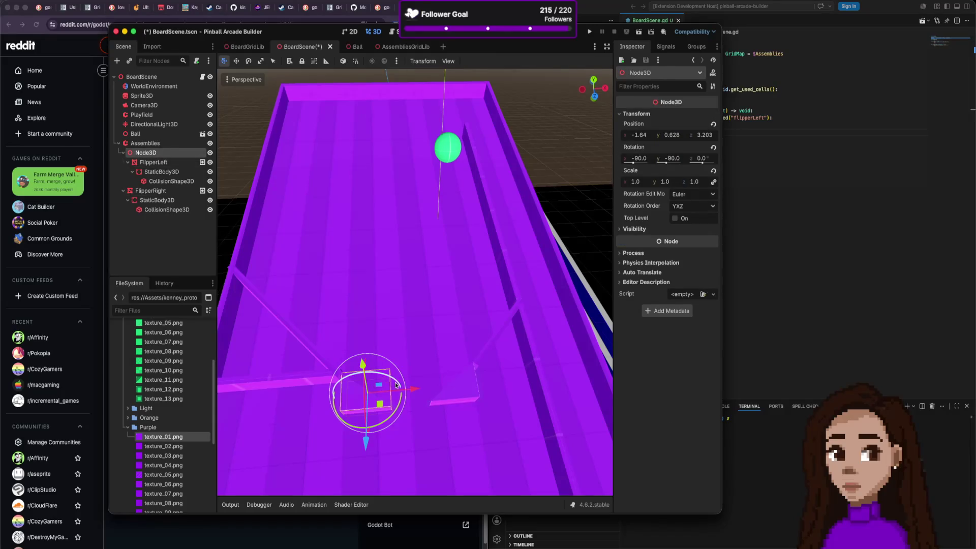
mouse_move(398, 408)
left_mouse_down()
mouse_move(392, 414)
mouse_move(395, 389)
mouse_move(374, 420)
left_mouse_up()
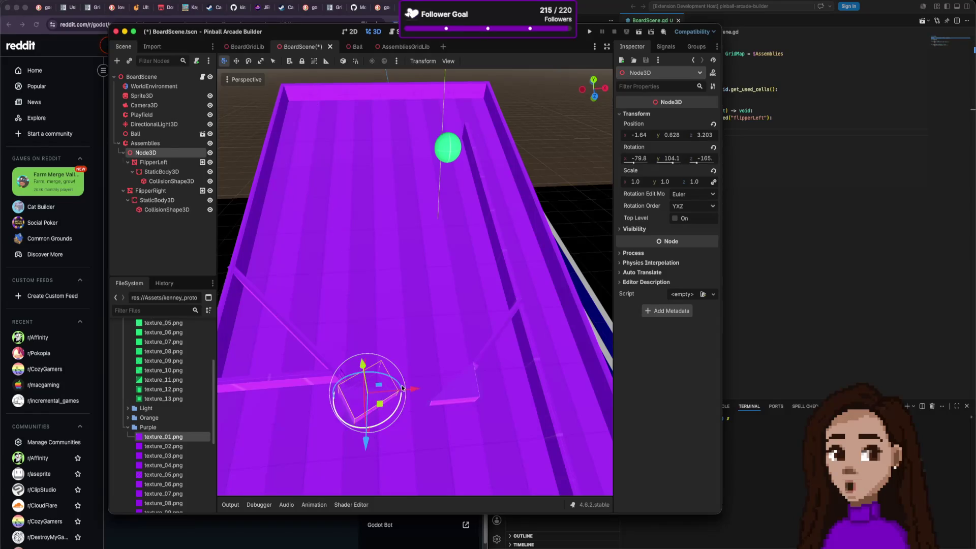
scroll(374, 420, "up", 5)
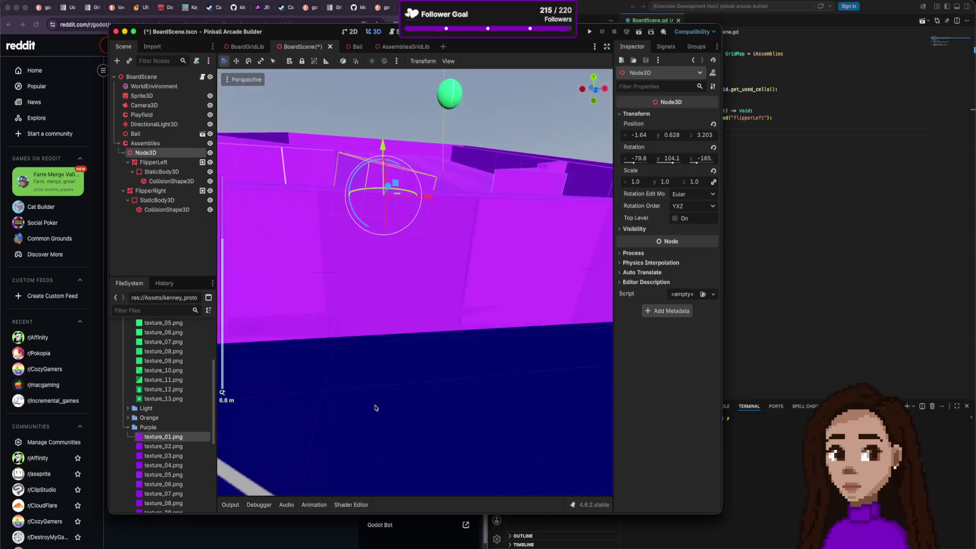
key("ctrl+z")
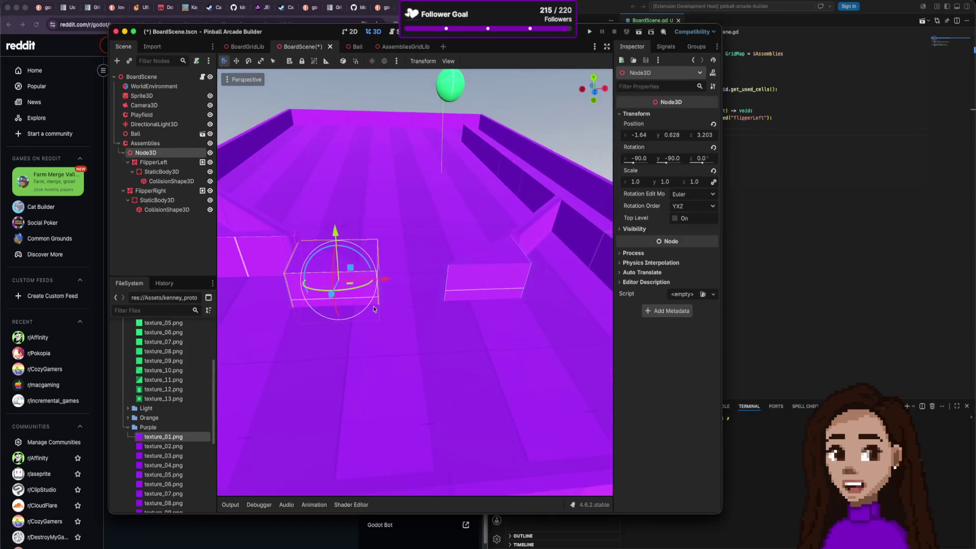
scroll(364, 283, "up", 3)
mouse_move(406, 377)
left_mouse_down()
mouse_move(390, 385)
mouse_move(399, 367)
left_mouse_up()
key("f")
key("cmd+z")
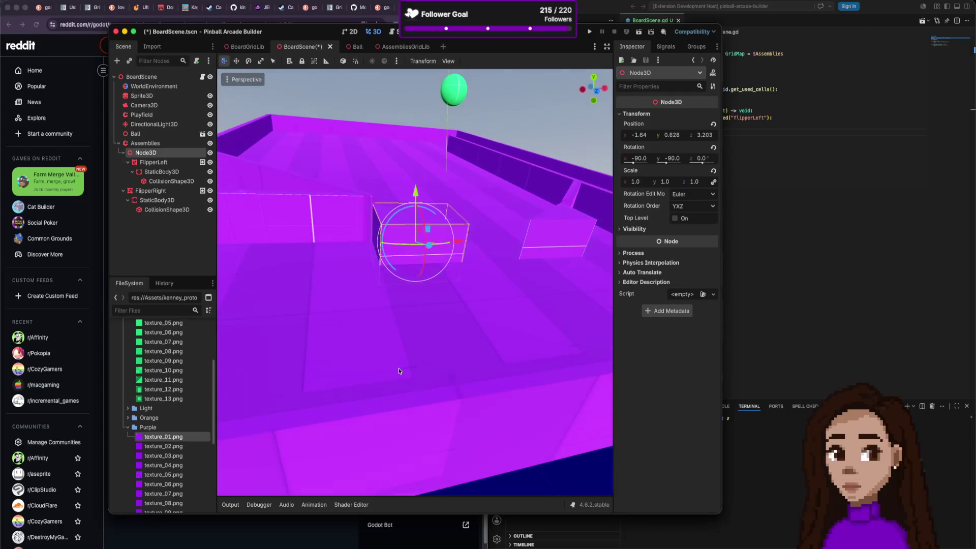
scroll(453, 295, "down", 5)
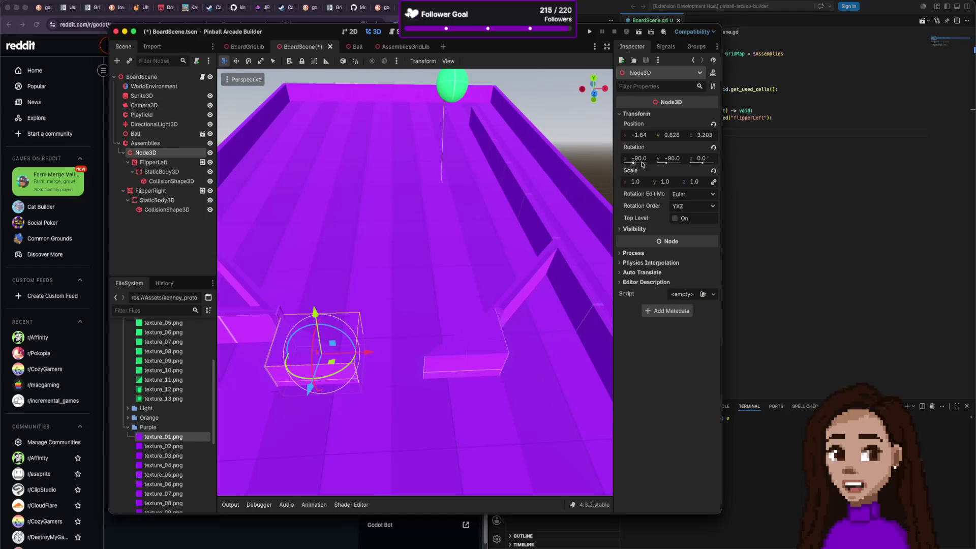
Shift the FlipperLeft mesh along x so the pivot sits at its end.
left_click_drag(664, 163, 670, 164)
key("super+z")
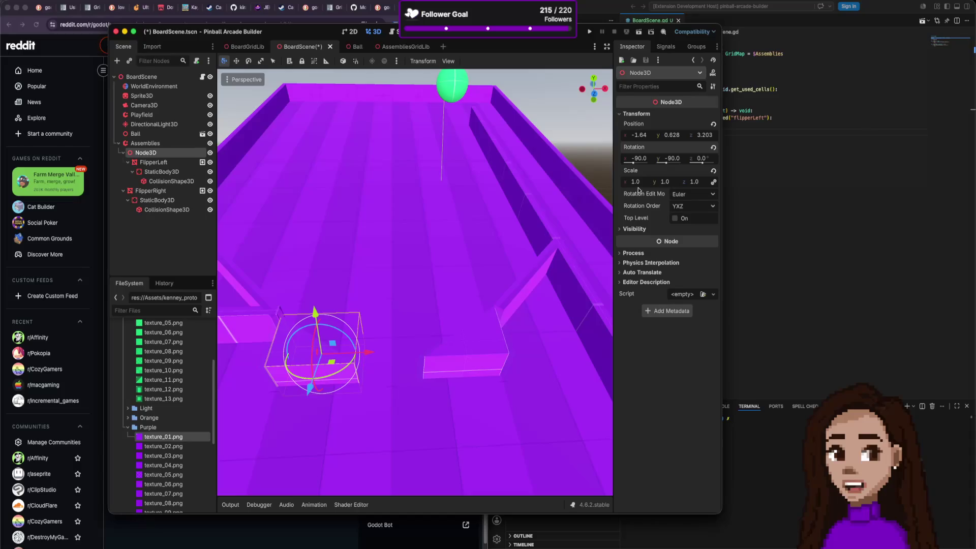
left_click(168, 163)
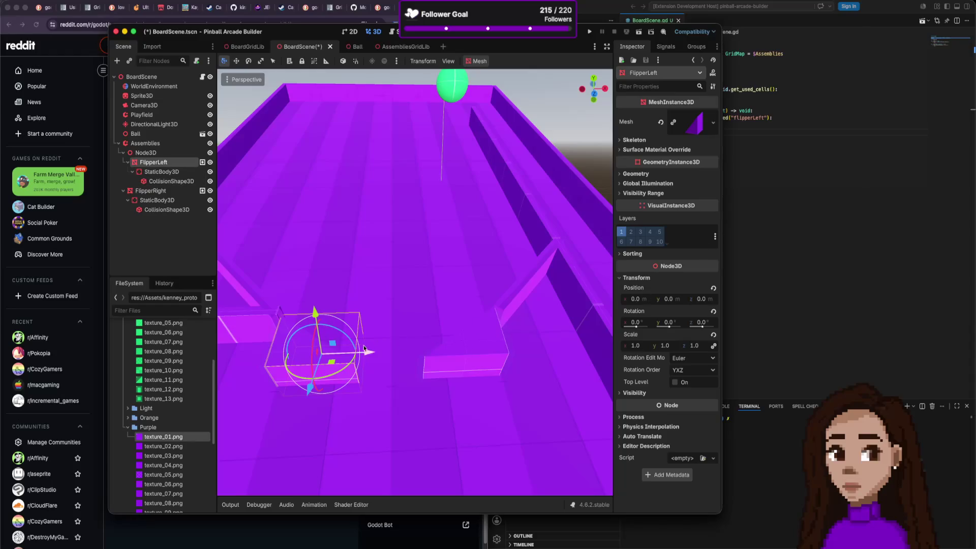
left_click_drag(369, 356, 401, 352)
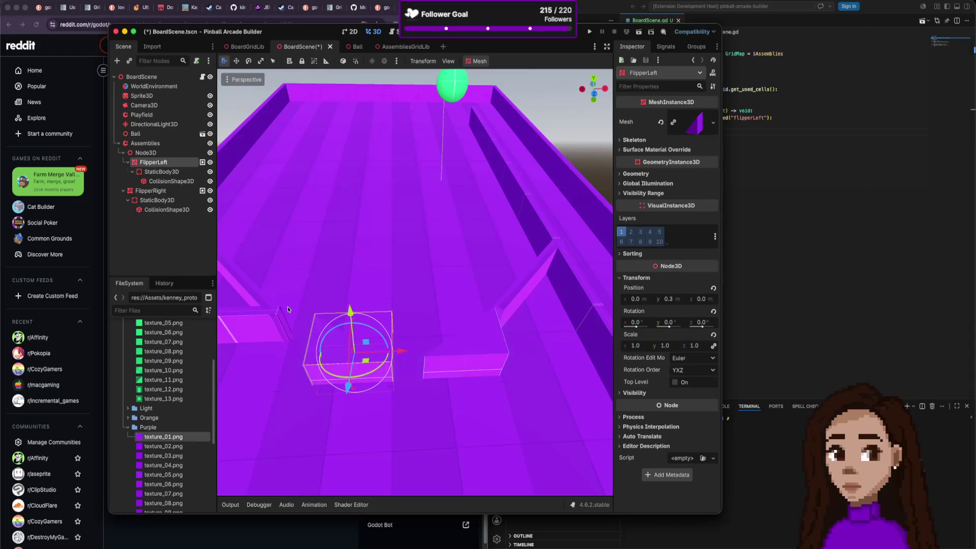
Preview the pivot's Y swing, keep it at -90, and move the pivot left to x -1.98.
left_click(146, 152)
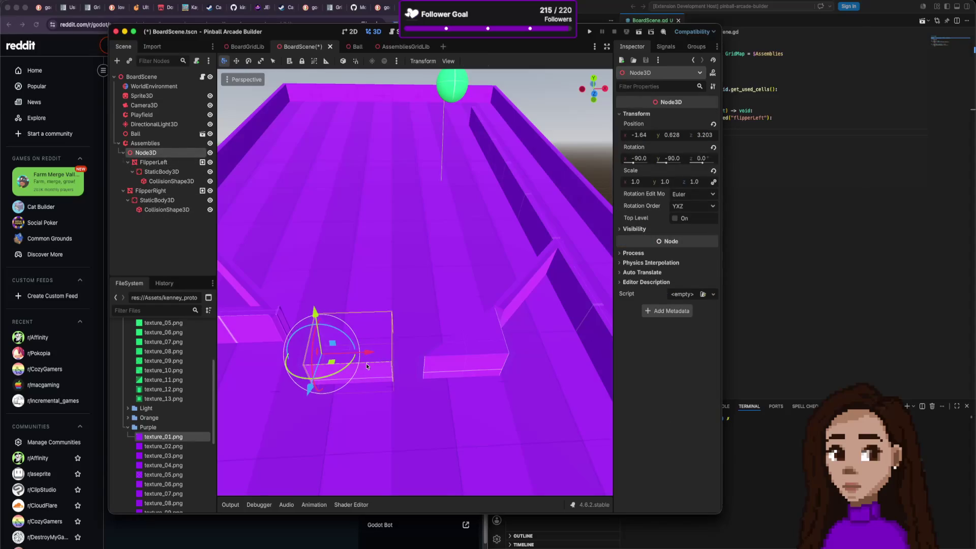
mouse_move(671, 158)
left_mouse_down()
mouse_move(690, 158)
mouse_move(653, 158)
mouse_move(684, 158)
mouse_move(667, 162)
left_mouse_up()
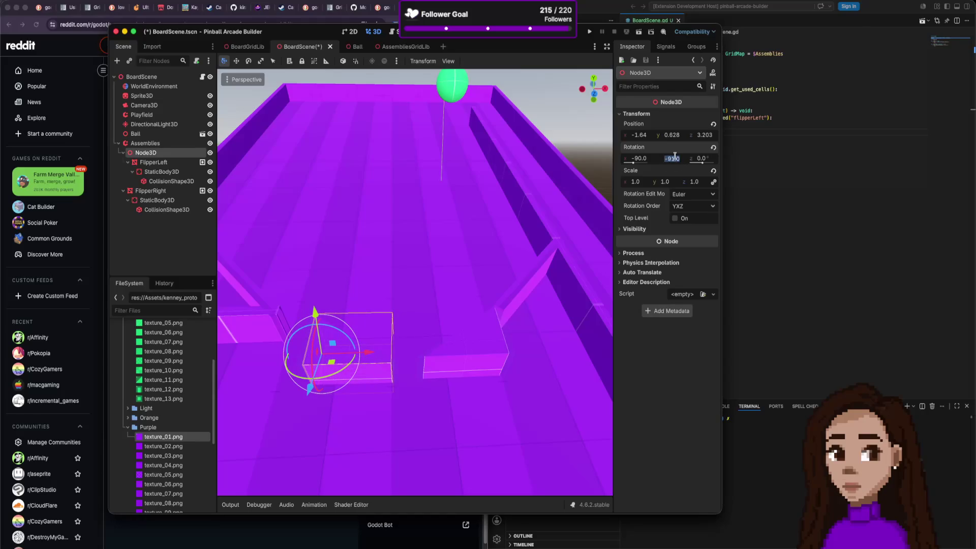
type("-90")
key("Return")
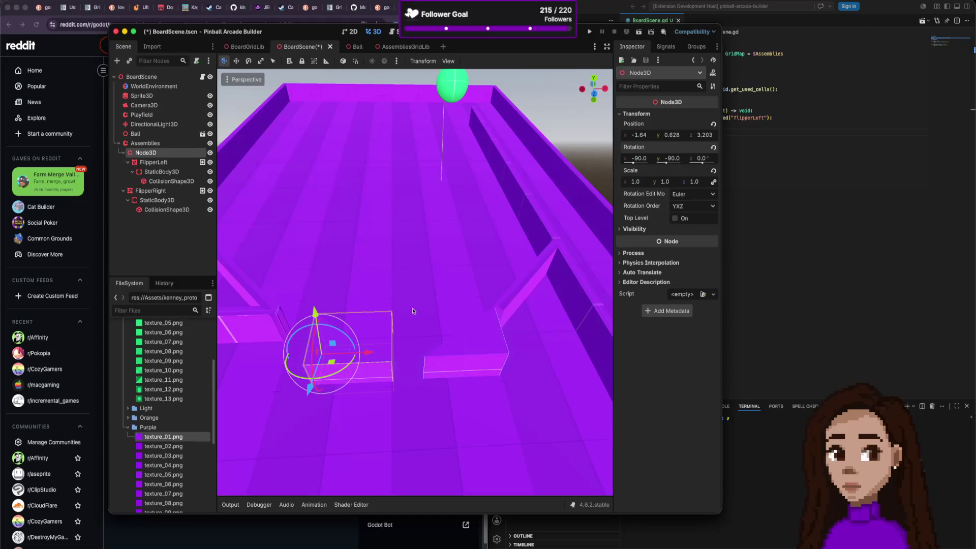
left_click_drag(370, 352, 329, 353)
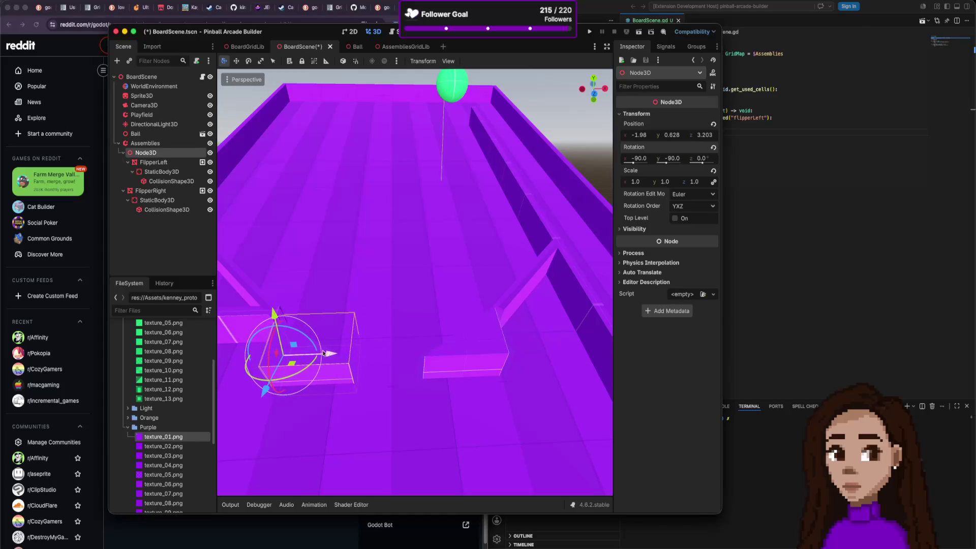
Rename the pivot node under Assemblies to FlipperLeft.
double_click(159, 164)
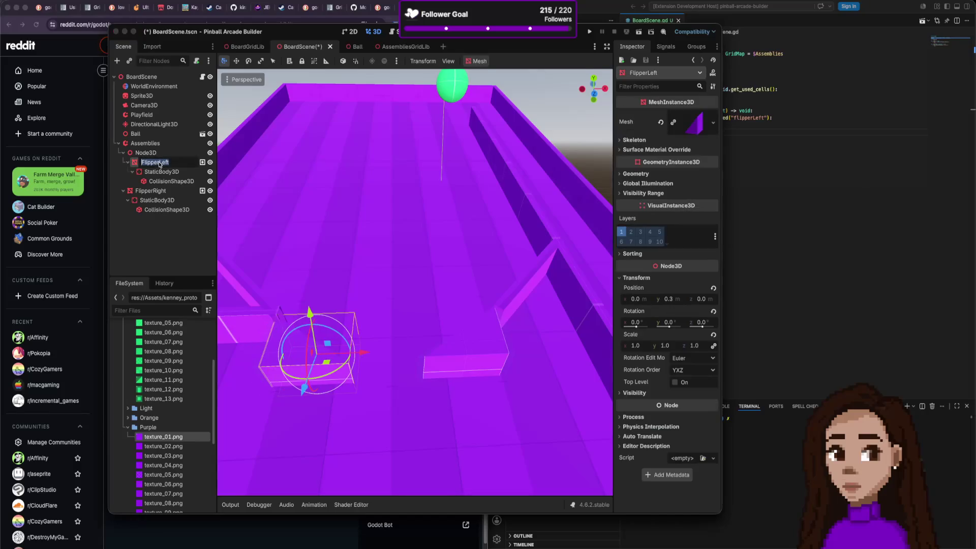
key("ctrl+c")
double_click(157, 153)
key("F2")
key("ctrl+v")
key("Return")
Test the FlipperLeft pivot's swing by nudging its Y rotation, then switch to BoardScene.gd.
scroll(504, 265, "up", 5)
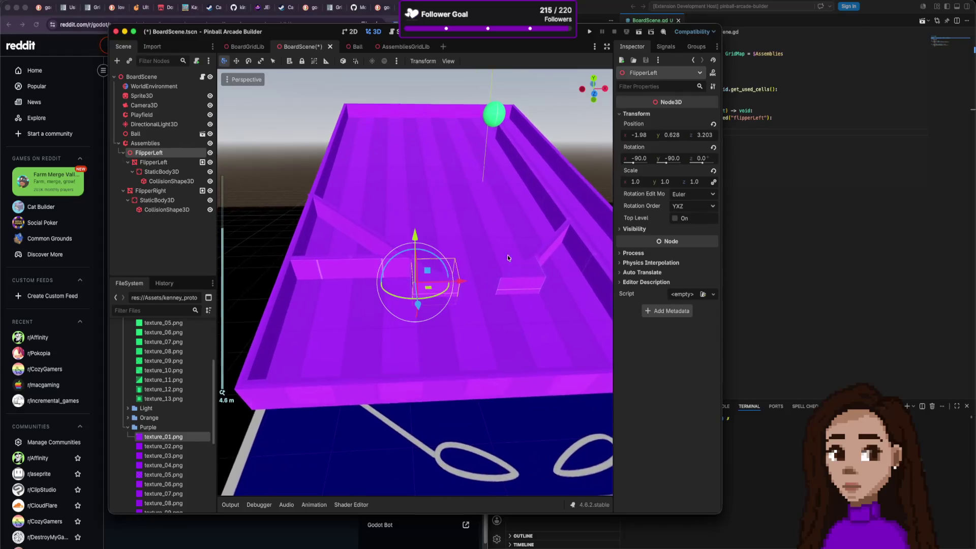
scroll(503, 261, "down", 10)
scroll(496, 290, "up", 1)
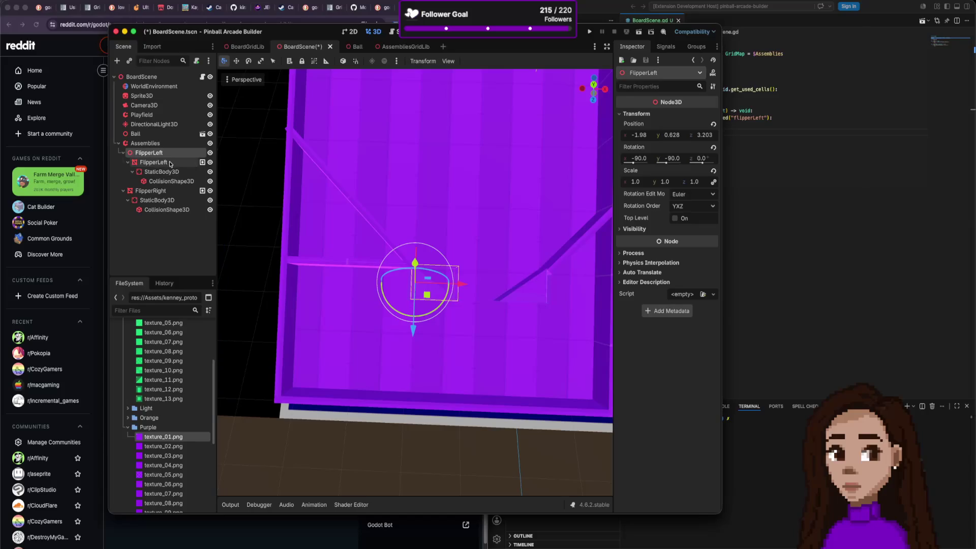
mouse_move(672, 160)
left_mouse_down()
mouse_move(709, 160)
mouse_move(677, 161)
mouse_move(684, 157)
left_mouse_up()
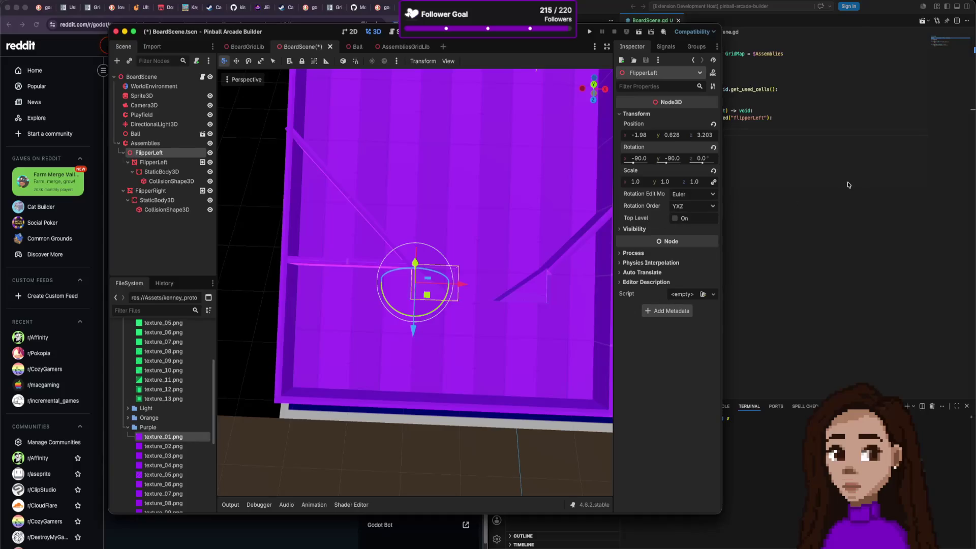
left_click(825, 173)
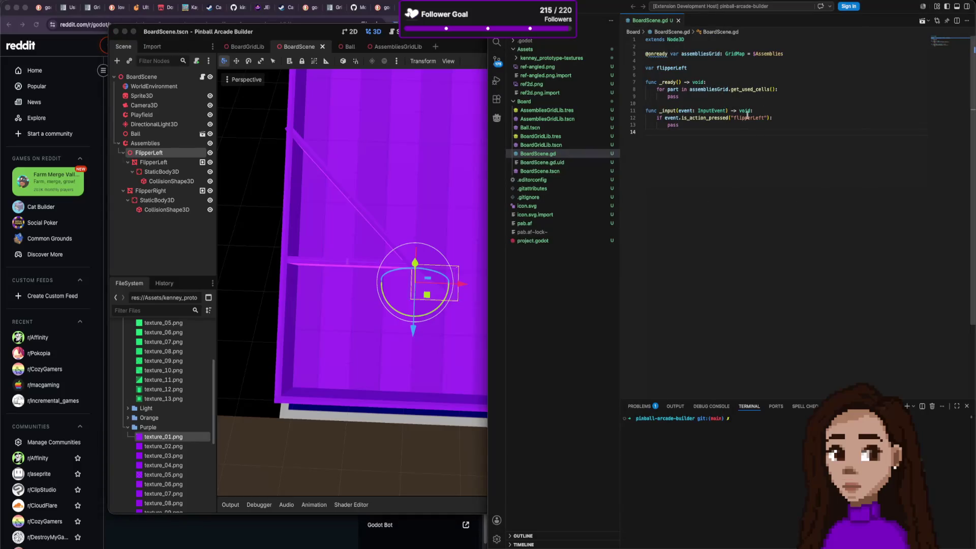
Remove the assembliesGrid declaration and unused _ready function, and tidy the blank lines.
left_click(710, 53)
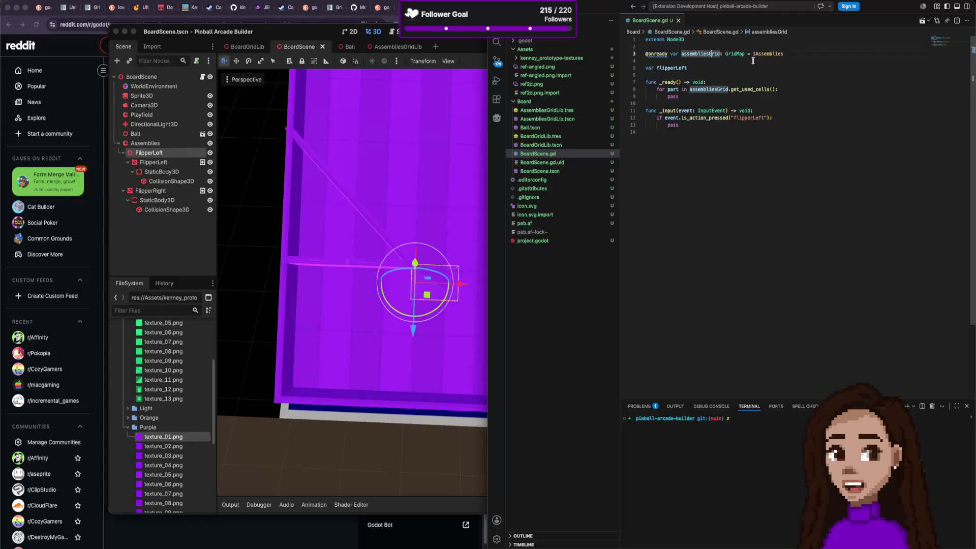
key("super+slash")
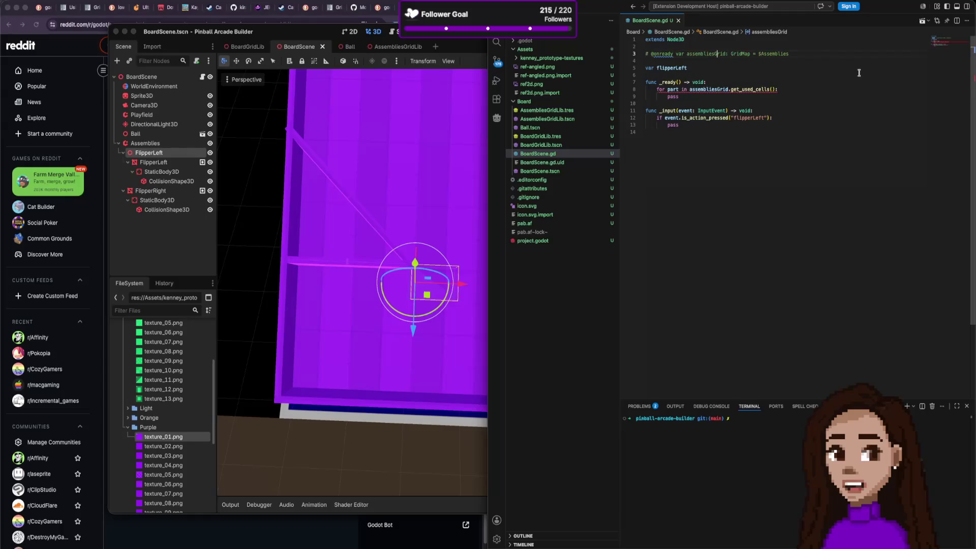
key("super+shift+k")
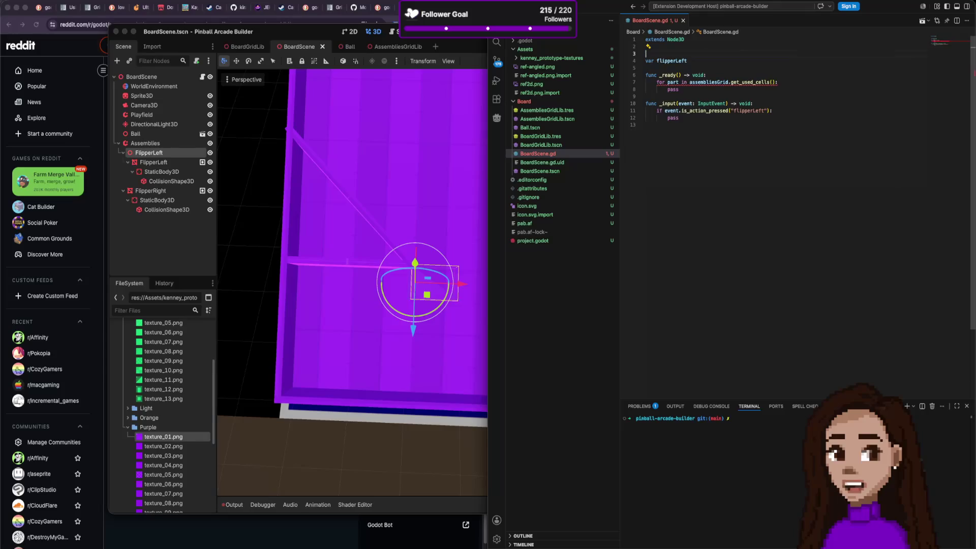
key("Down")
key("Down")
left_click(646, 53)
key("Down")
key("Down")
key("shift+Down")
key("shift+Down")
key("shift+Down")
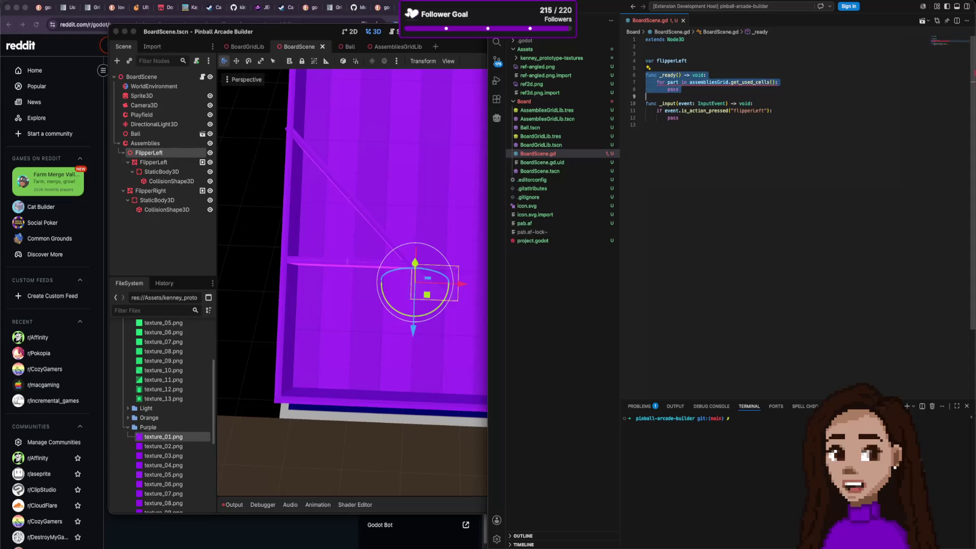
key("BackSpace")
key("Up")
key("Up")
key("Up")
key("Return")
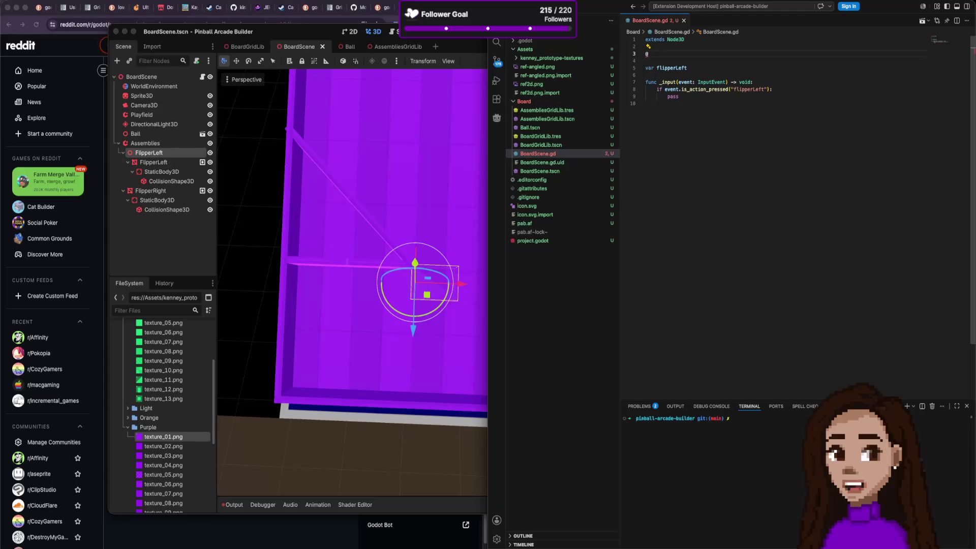
key("BackSpace")
key("BackSpace")
Replace the pass under flipperLeft with $Assemblies/FlipperLeft.rotate_y(-50) and check Godot for errors.
left_click(683, 75)
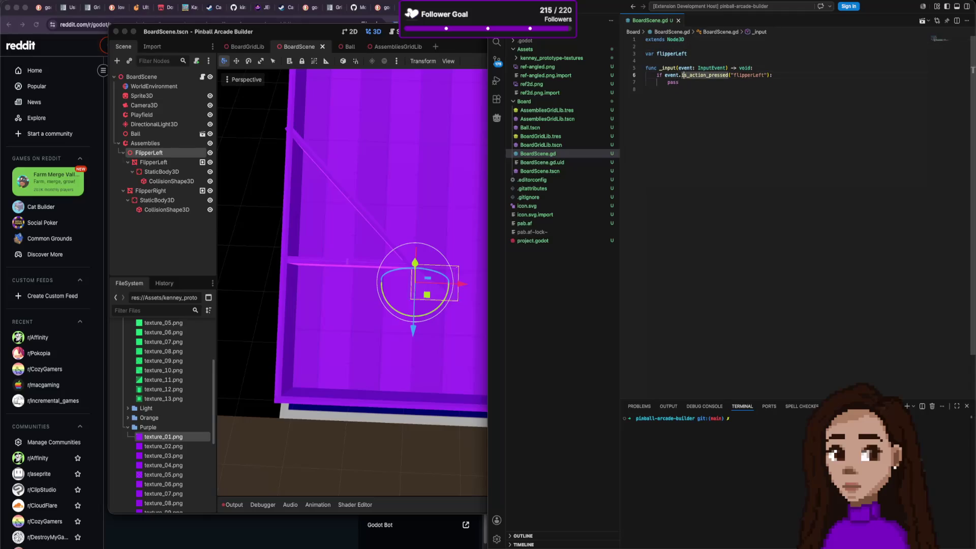
key("Down")
key("BackSpace")
key("BackSpace")
key("BackSpace")
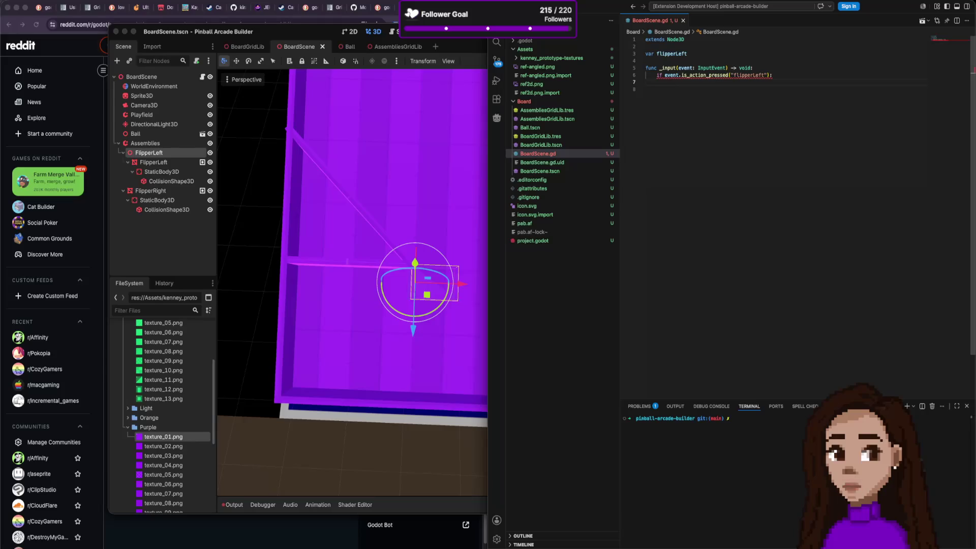
type("$")
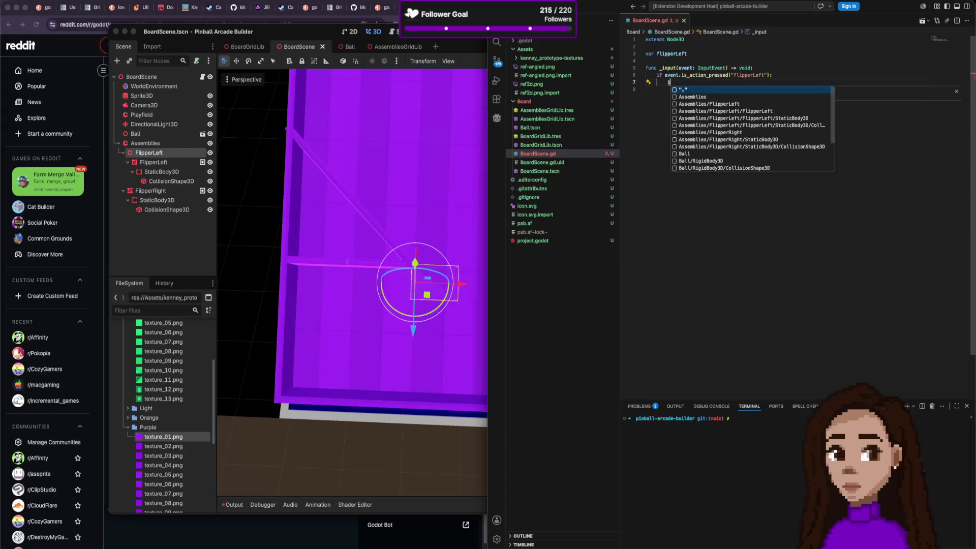
key("Down")
key("Down")
key("Return")
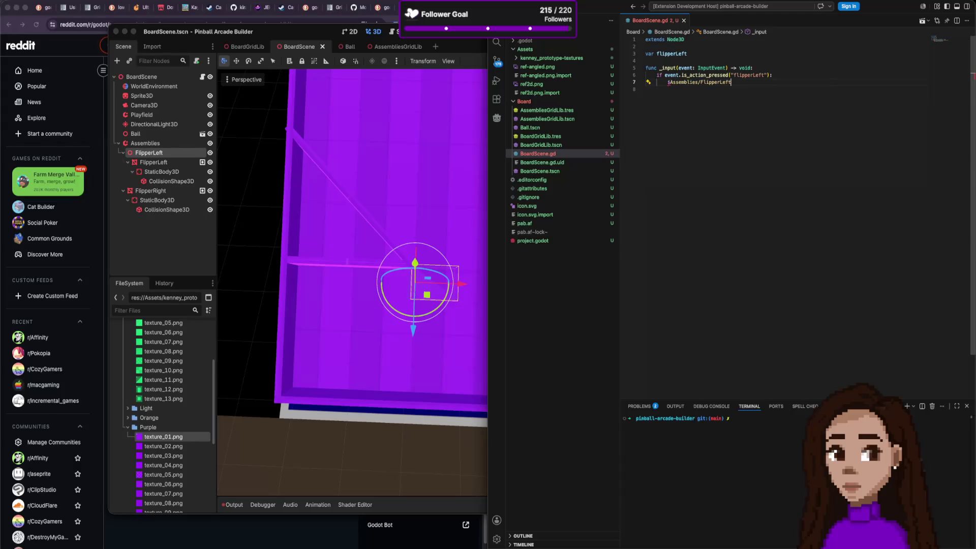
type(".ro")
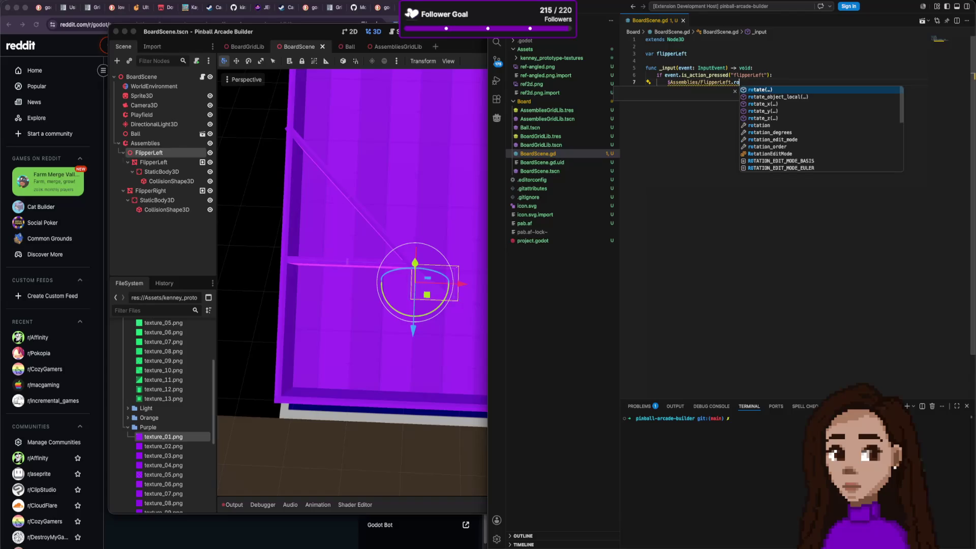
key("Down")
key("Down")
key("Down")
key("Up")
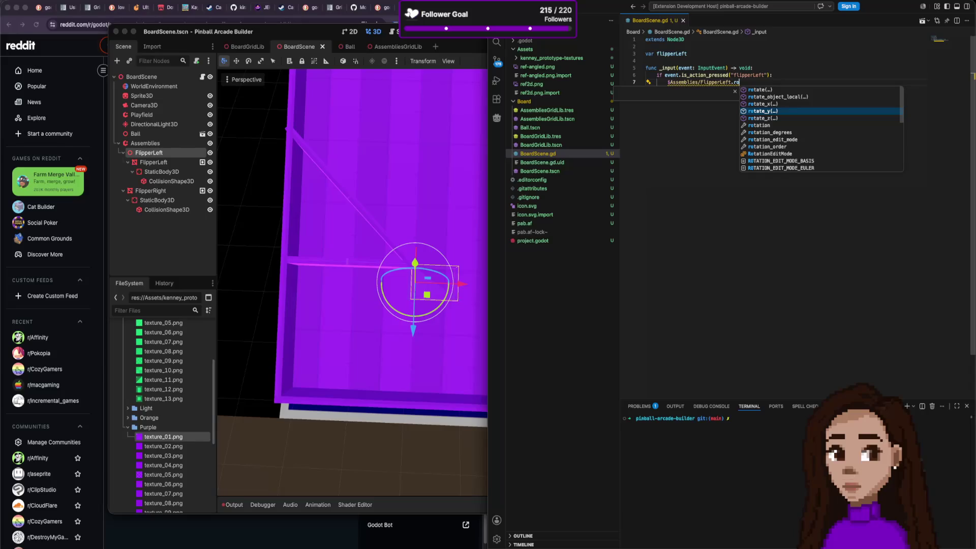
key("Return")
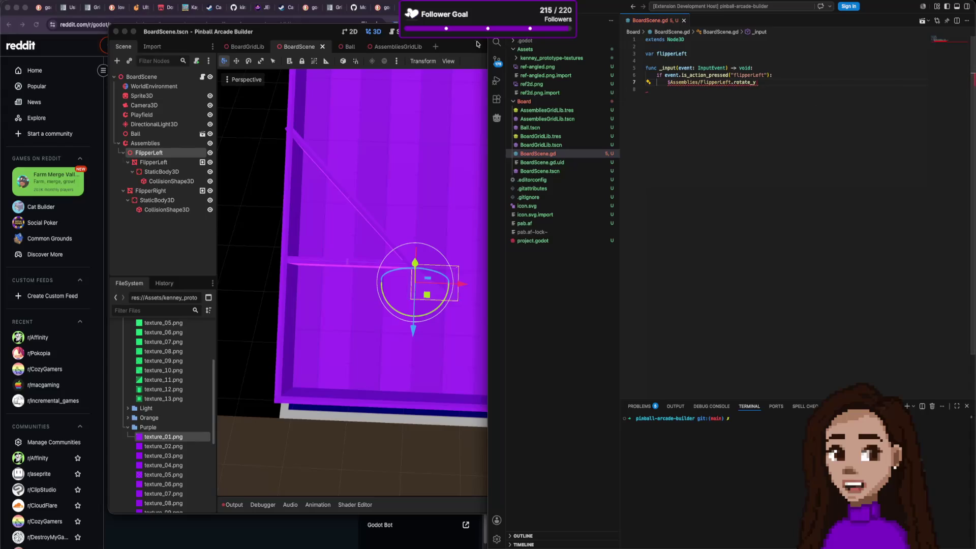
key("super+Tab")
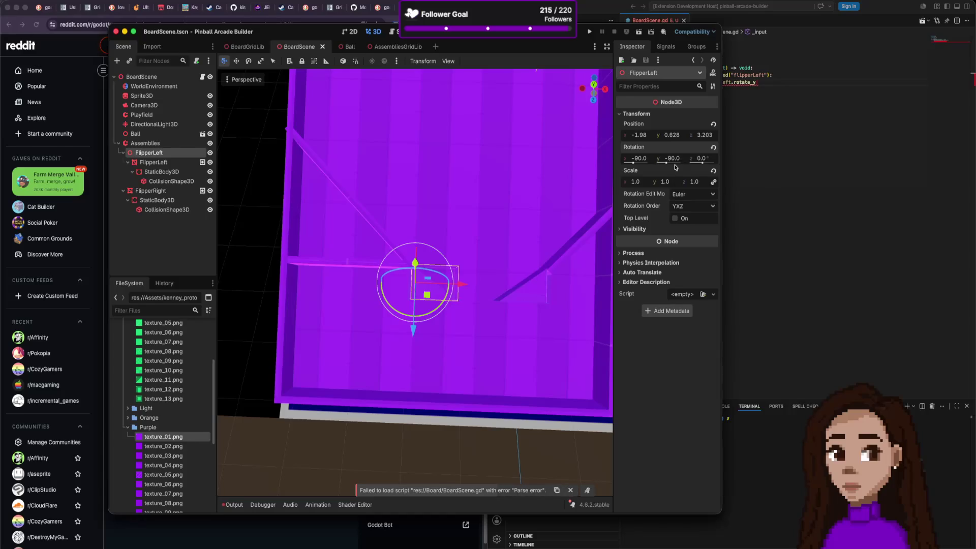
left_click(767, 82)
type("(-50)")
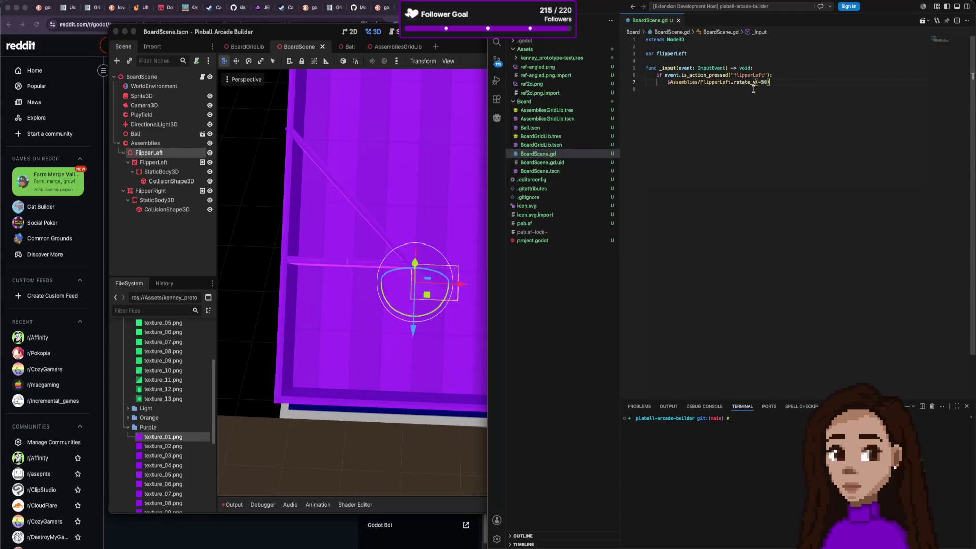
Add an else branch that rotates FlipperLeft by -90.
key("Return")
type("else:")
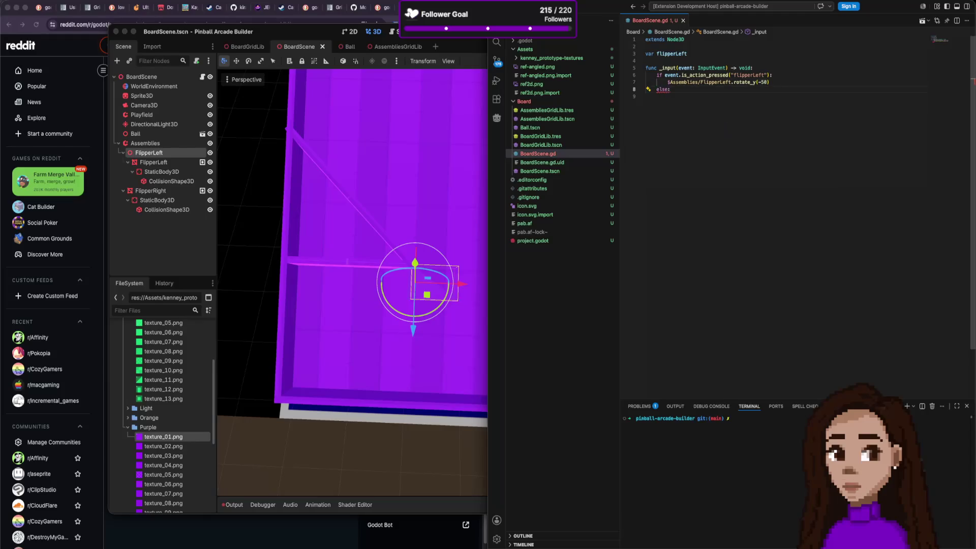
left_click(667, 81)
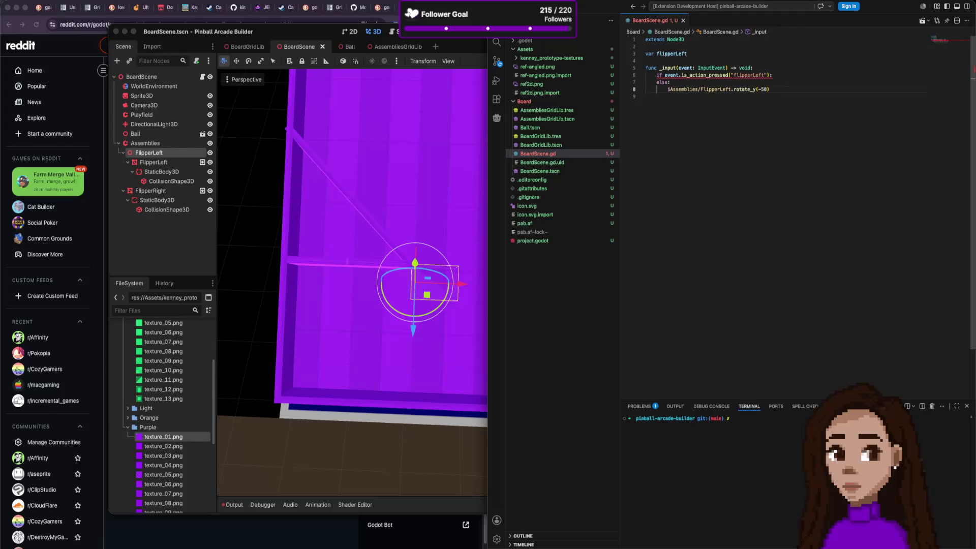
key("super+c")
key("Down")
key("End")
key("Return")
key("super+v")
key("Left")
key("Left")
key("Left")
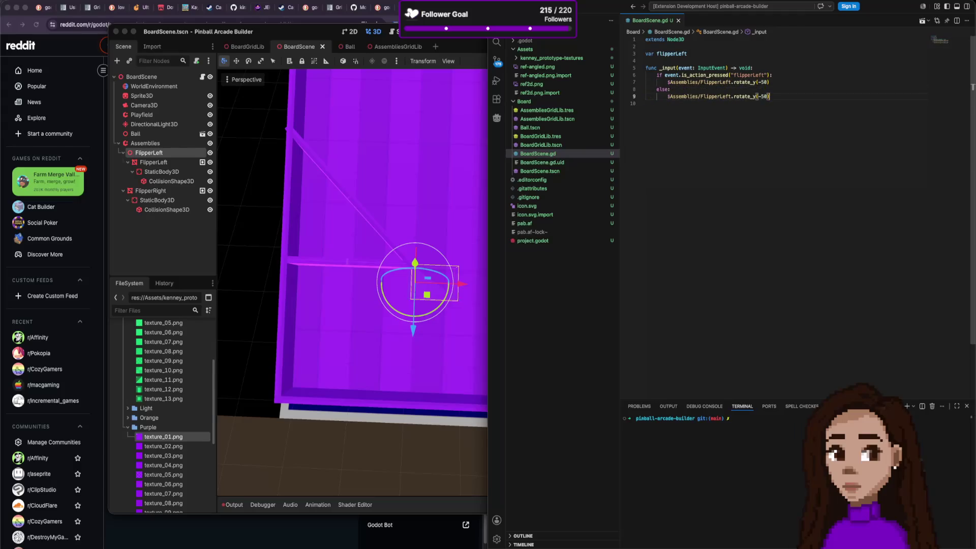
type("8")
key("BackSpace")
type("9")
Duplicate the flipperLeft if/else block below itself.
left_click(764, 75)
key("Home")
key("shift+Down")
key("shift+Down")
key("shift+Down")
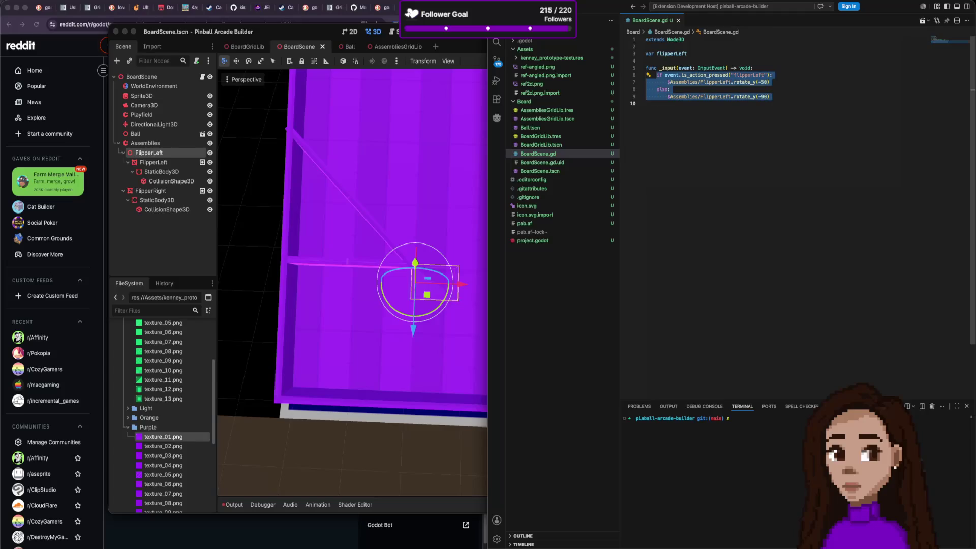
key("shift+alt+Down")
key("Left")
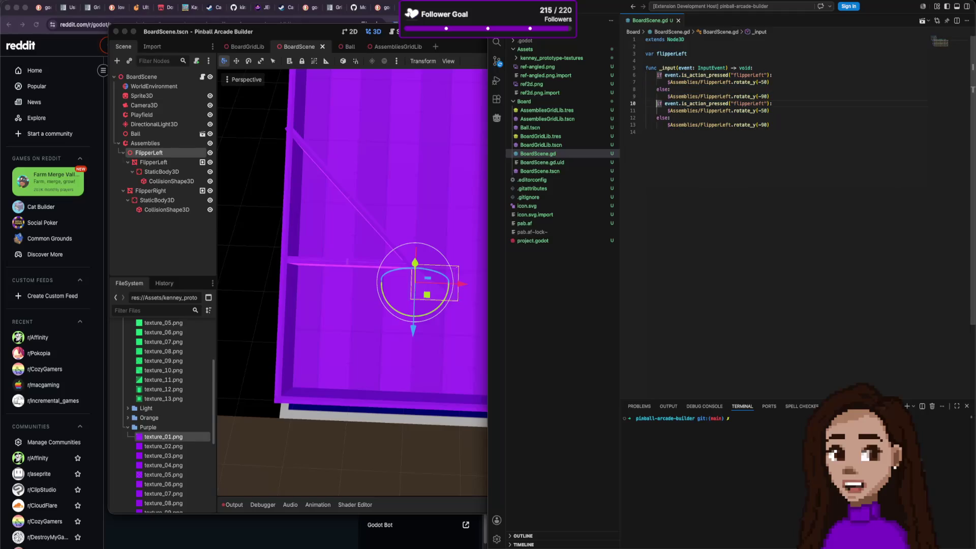
Change the copied block's action to flipperRight and both node paths to FlipperRight.
left_click(762, 105)
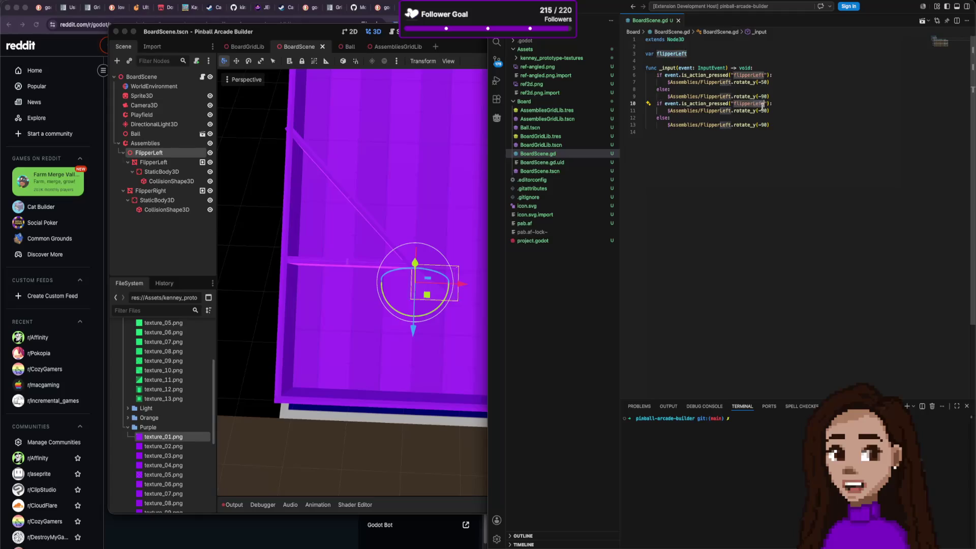
key("BackSpace")
key("BackSpace")
key("BackSpace")
type("Ri")
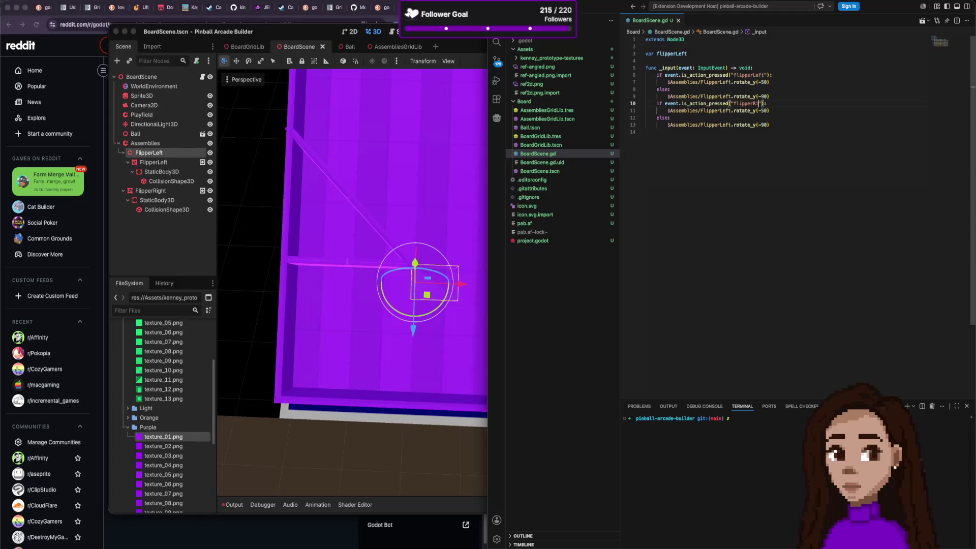
type("th")
type("ht")
left_click(725, 111)
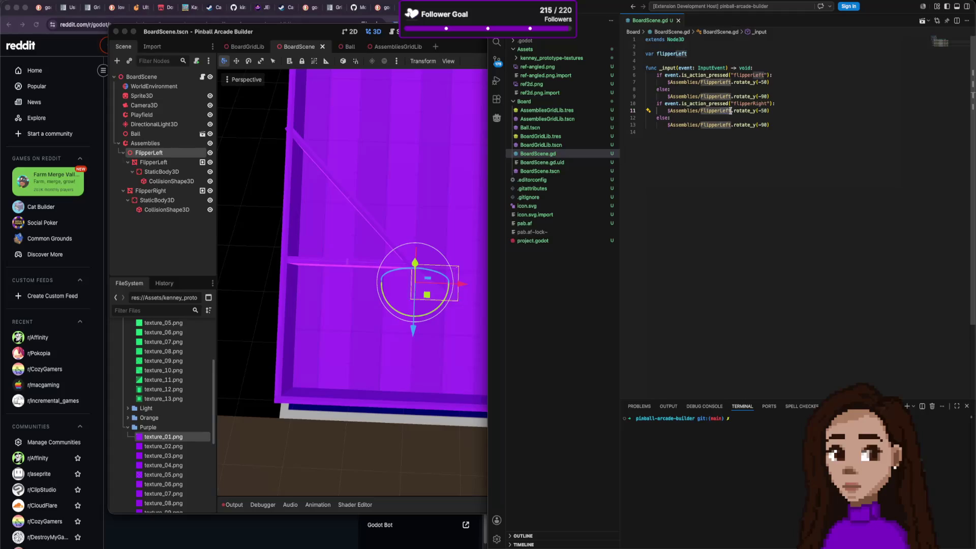
key("BackSpace")
key("BackSpace")
key("BackSpace")
type("Righ")
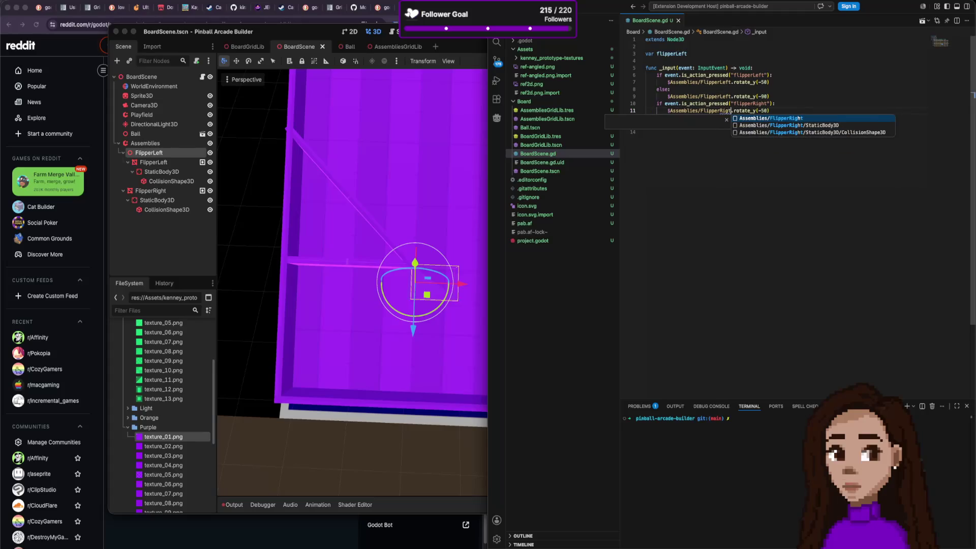
key("Tab")
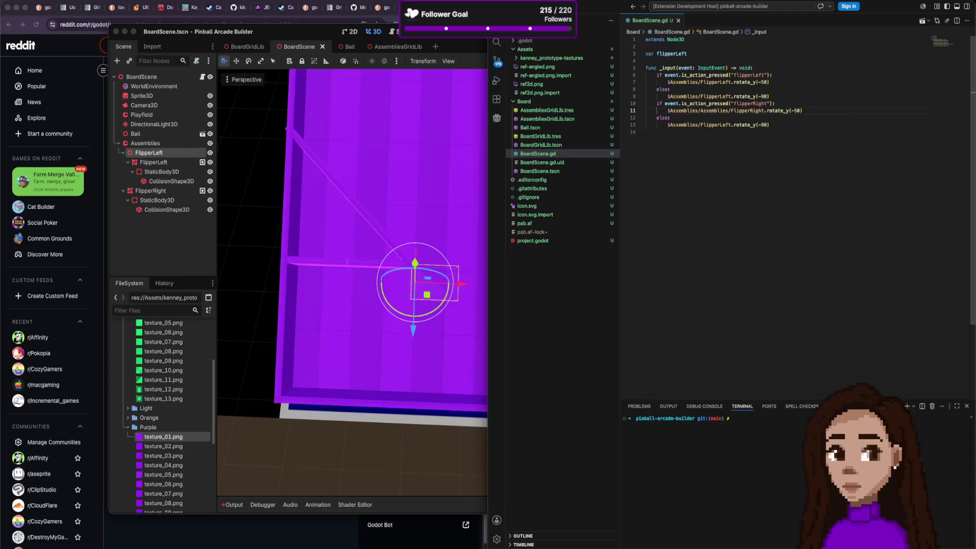
left_click_drag(731, 111, 702, 111)
key("BackSpace")
double_click(724, 111)
double_click(719, 125)
key("ctrl+v")
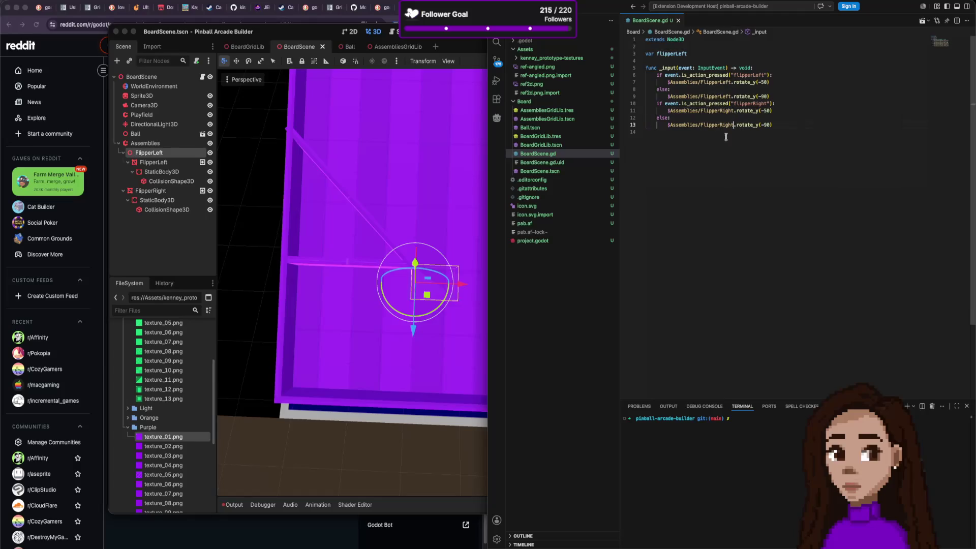
left_click(384, 137)
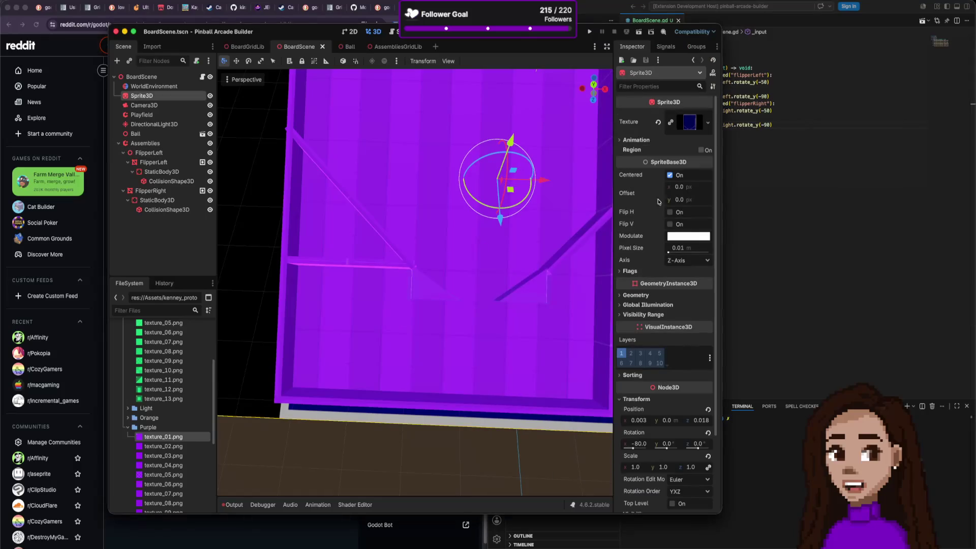
Add a Node3D child named FlipperRight under the FlipperRight mesh.
left_click(529, 289)
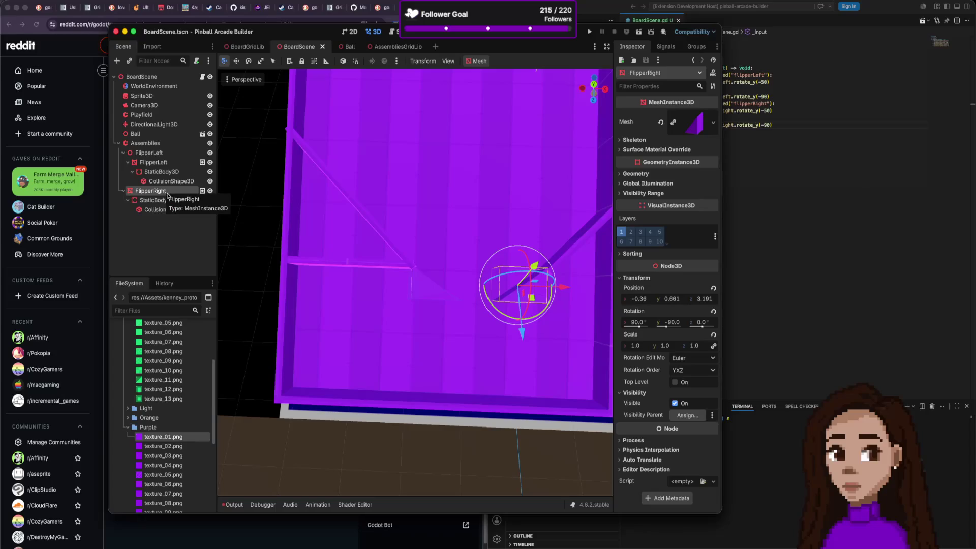
key("ctrl+a")
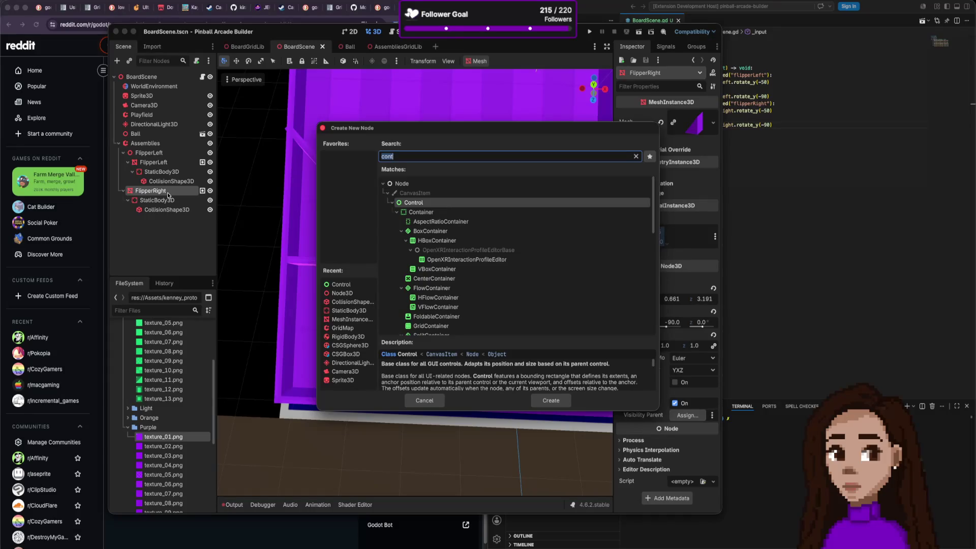
type("Node")
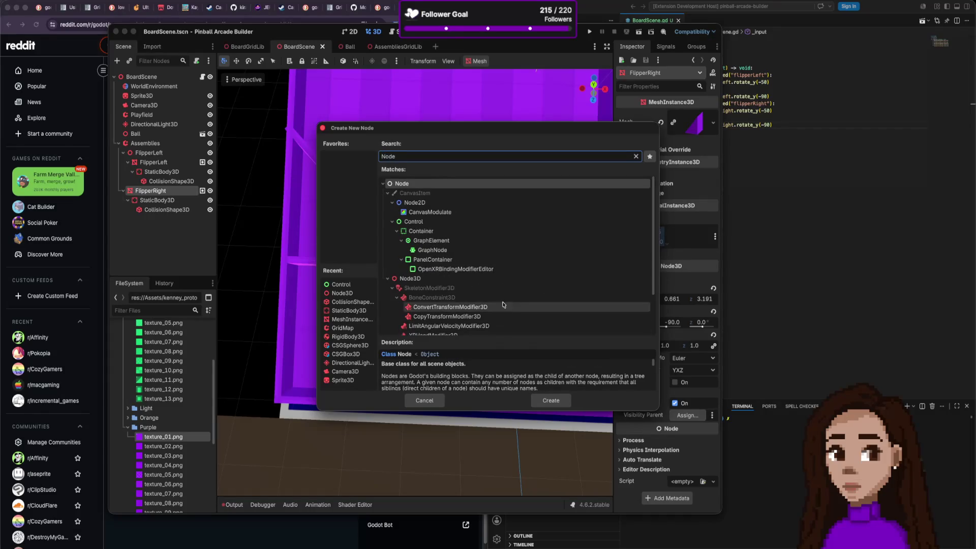
left_click(480, 280)
left_click(562, 396)
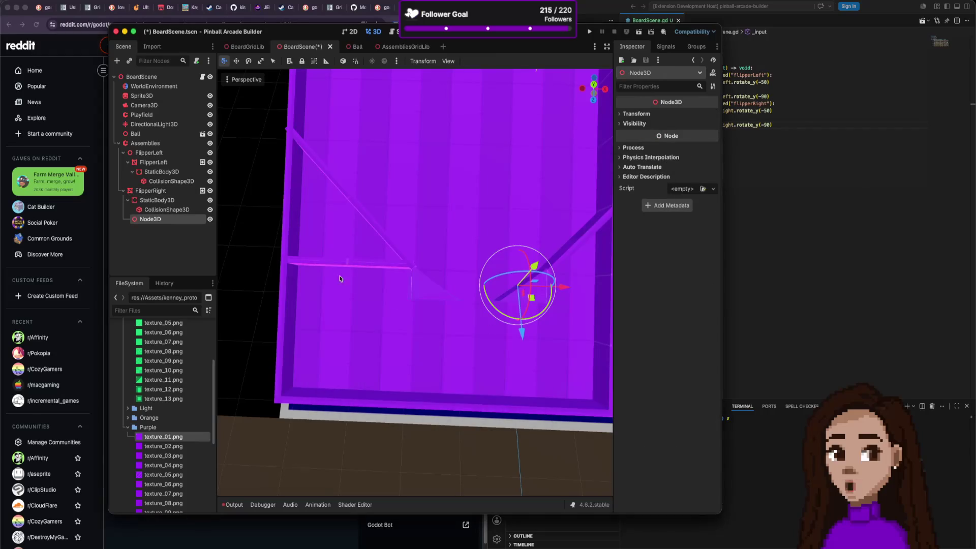
double_click(154, 218)
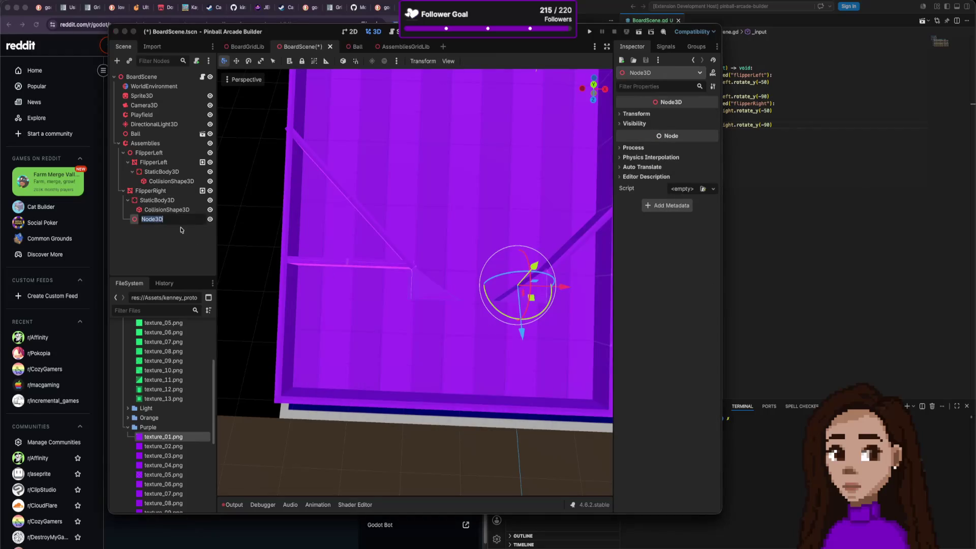
type("FlipperRigh")
type("t")
key("Return")
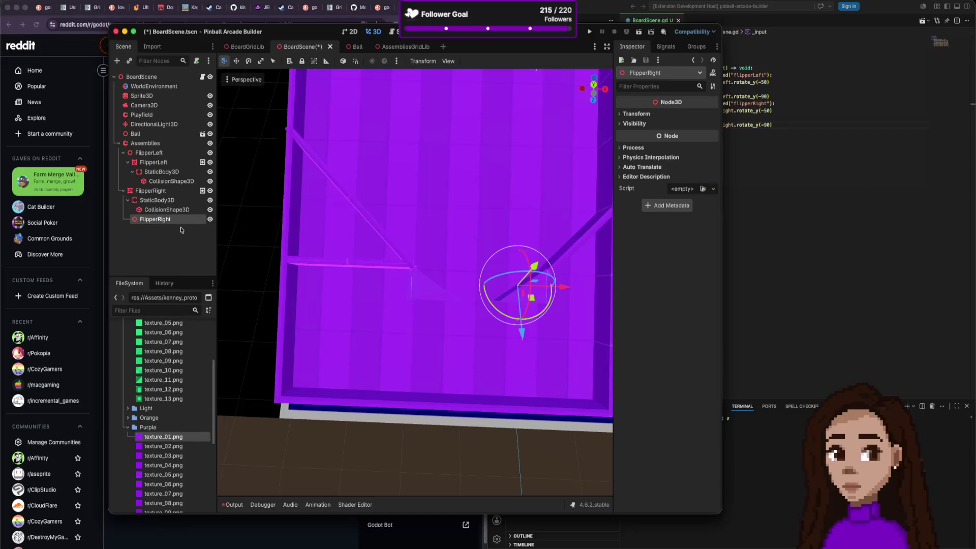
Reposition the new node in the tree and reset its rotation and scale to defaults.
left_click(657, 114)
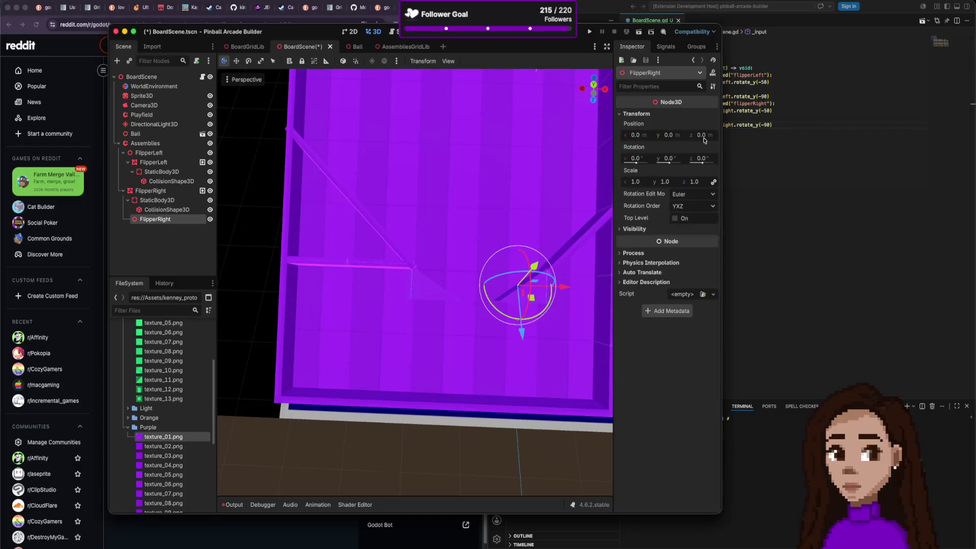
left_click_drag(148, 220, 152, 199)
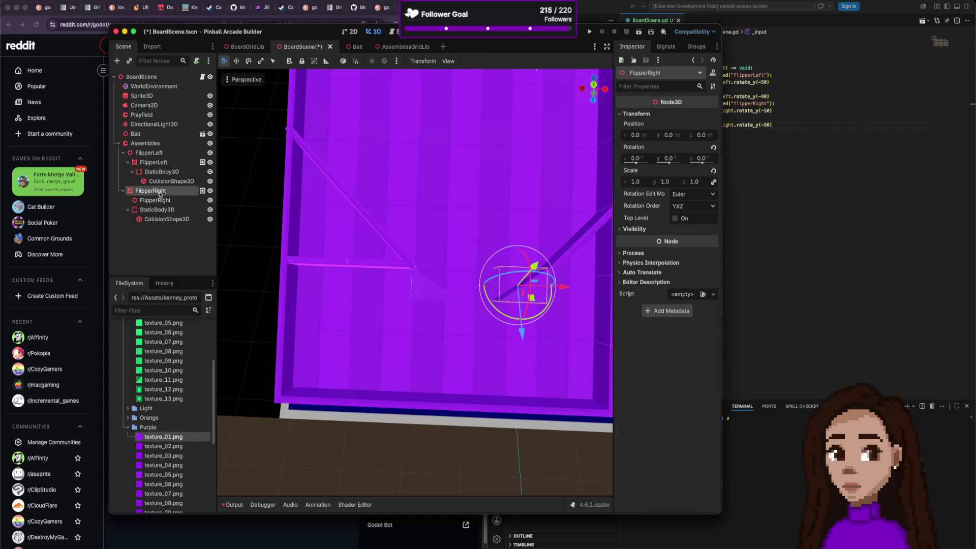
left_click(714, 148)
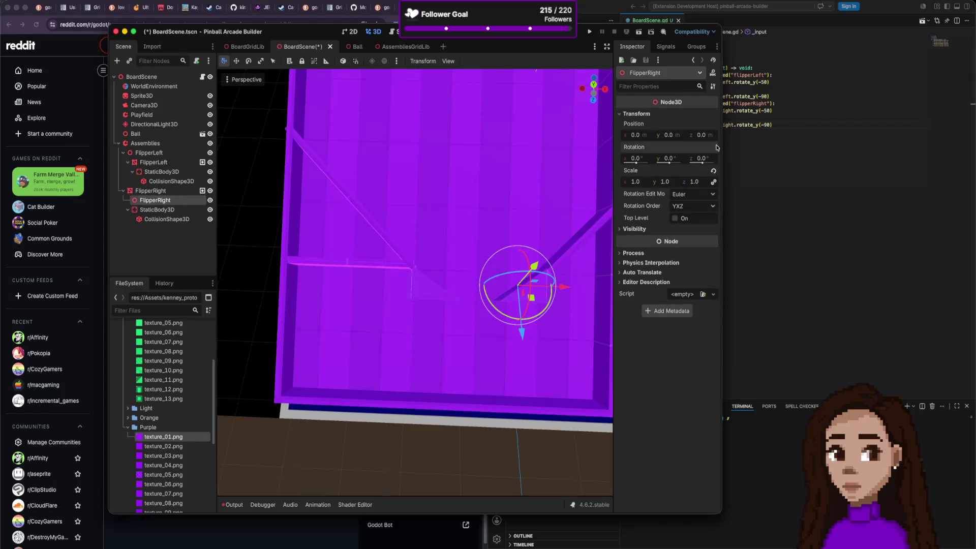
left_click(714, 171)
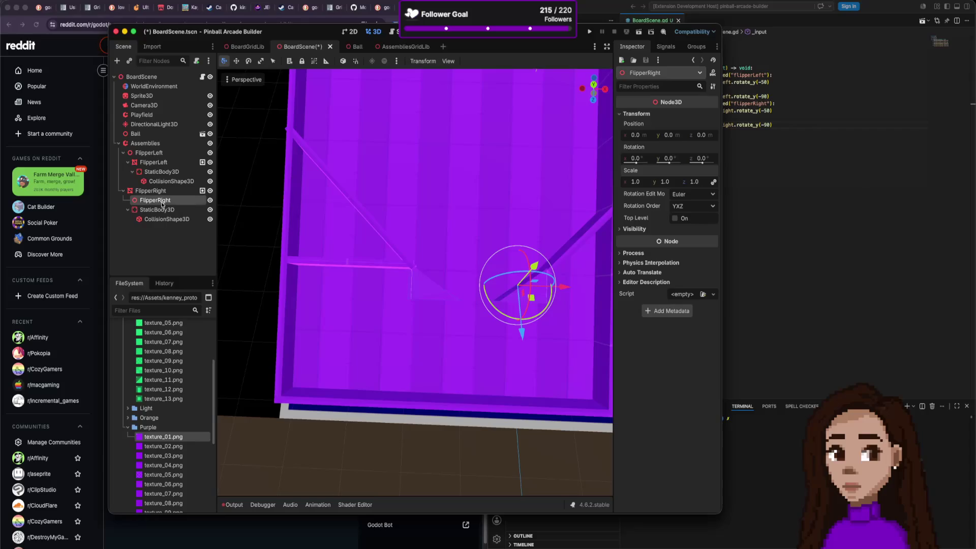
mouse_move(447, 263)
left_mouse_down()
mouse_move(473, 215)
mouse_move(312, 231)
left_mouse_up()
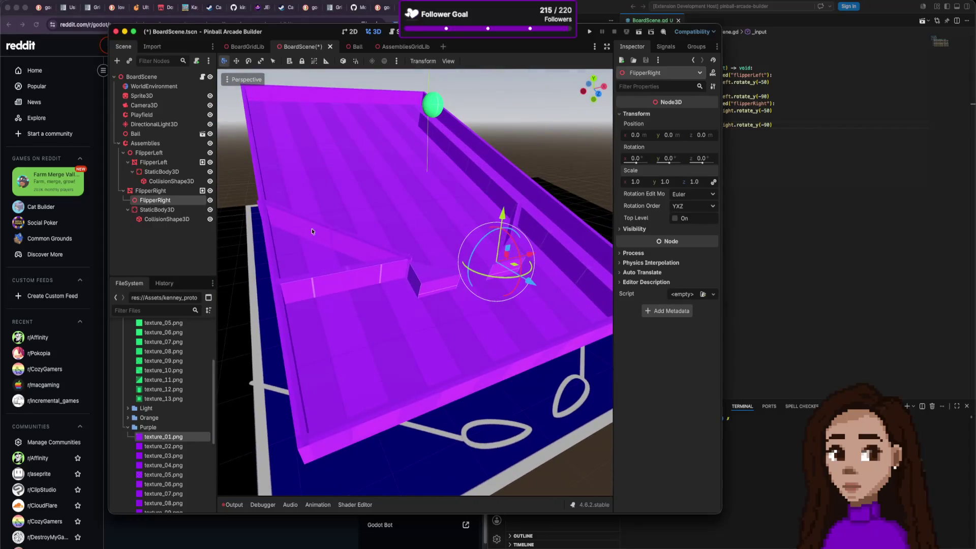
Move the new pivot node out to the Assemblies level.
left_click(165, 191)
left_click(169, 201)
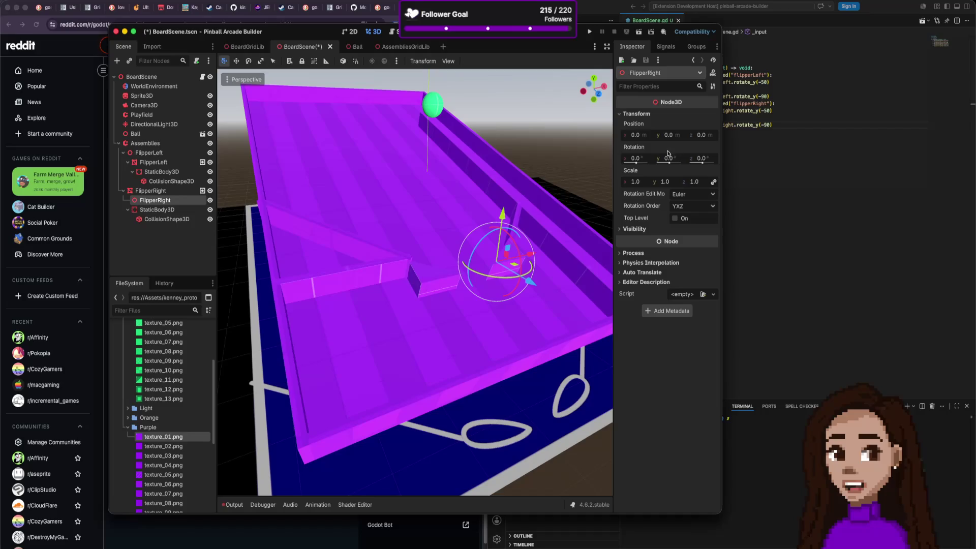
mouse_move(167, 200)
left_mouse_down()
mouse_move(162, 232)
mouse_move(137, 186)
mouse_move(136, 234)
mouse_move(133, 189)
left_mouse_up()
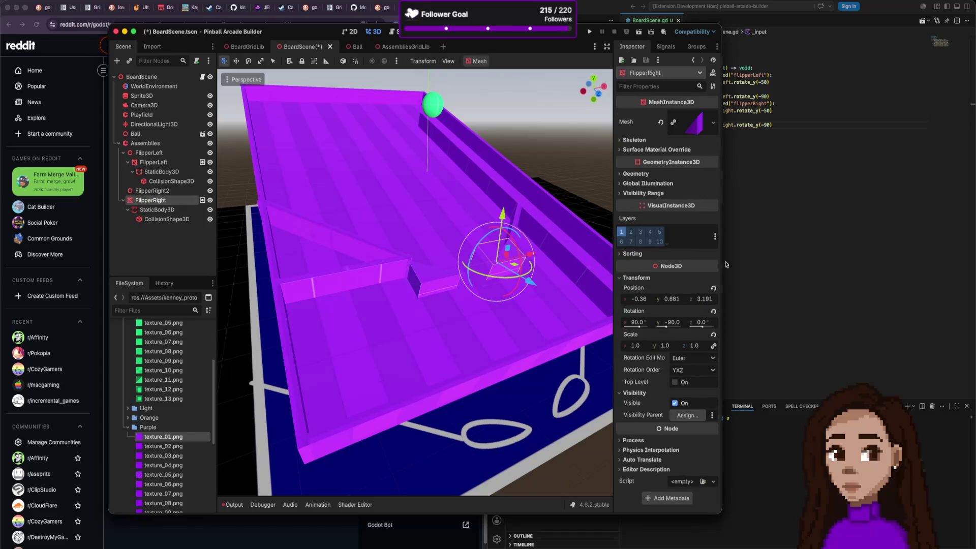
Copy the right flipper mesh's transform onto FlipperRight2 and make the mesh its child.
left_click(712, 87)
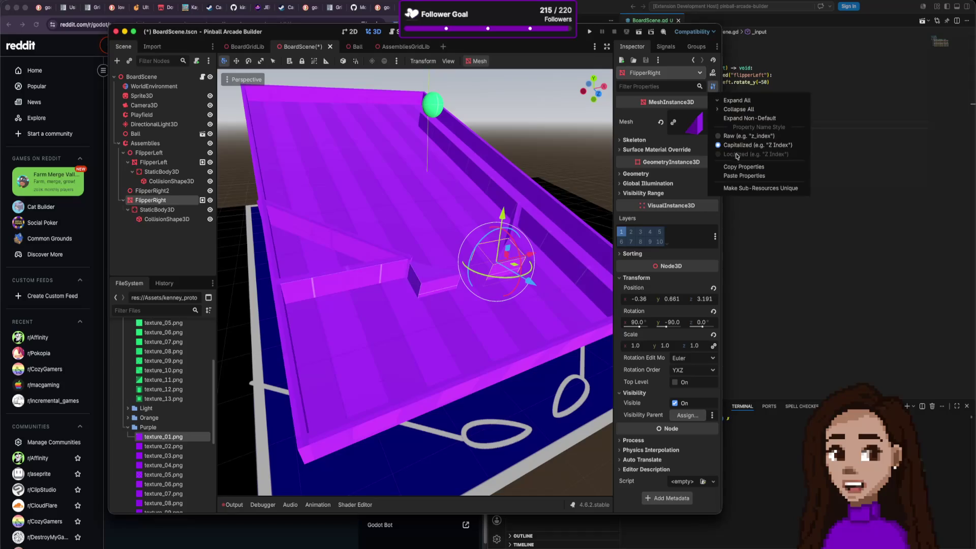
left_click(743, 168)
left_click(173, 193)
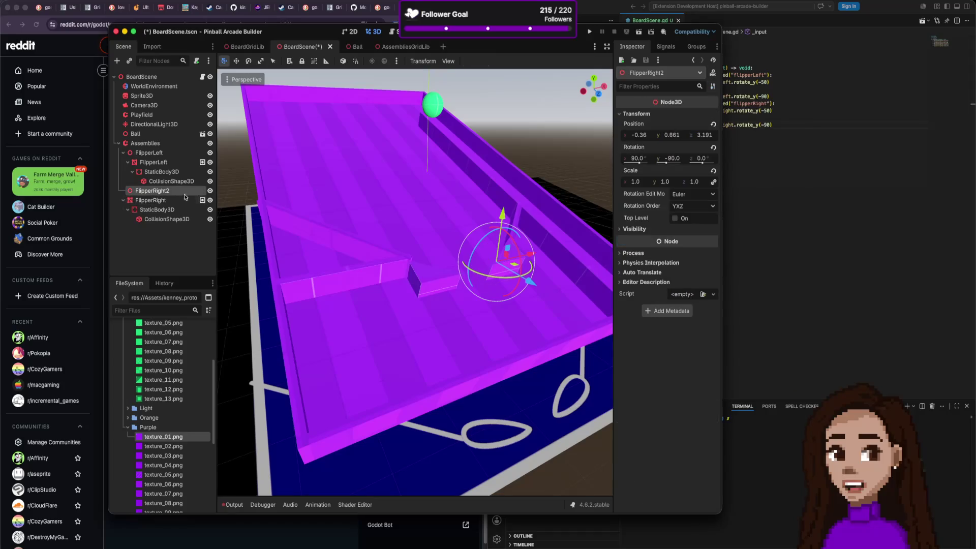
left_click(712, 86)
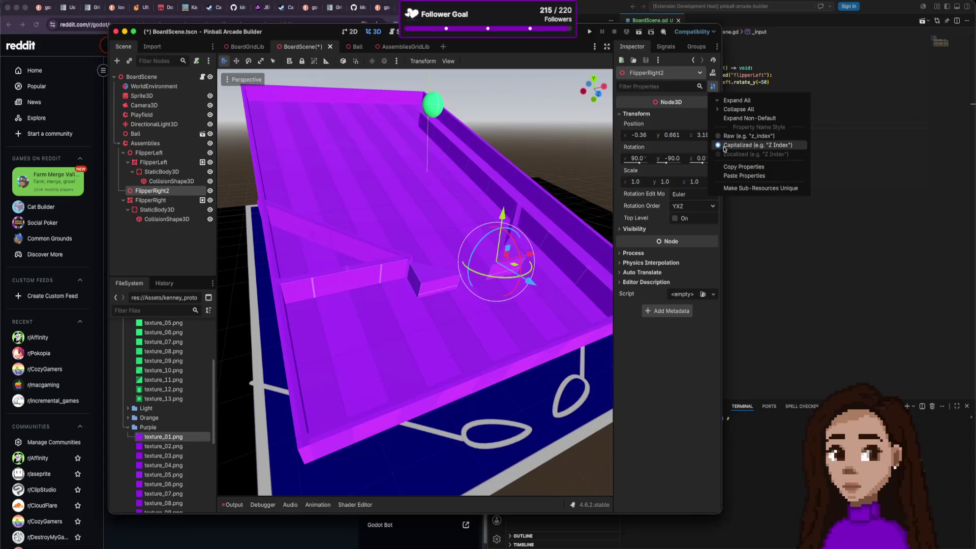
left_click(747, 176)
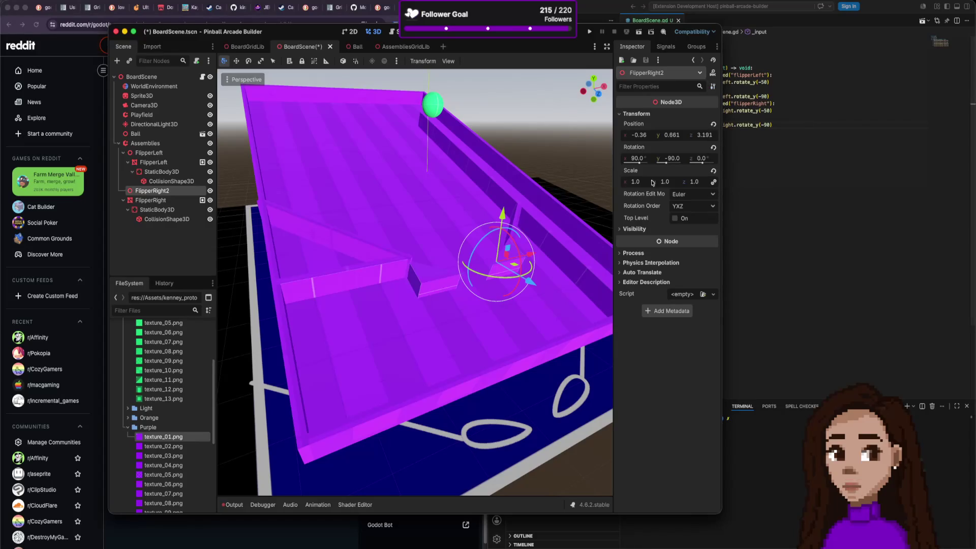
left_click(166, 203)
left_click_drag(155, 204, 153, 191)
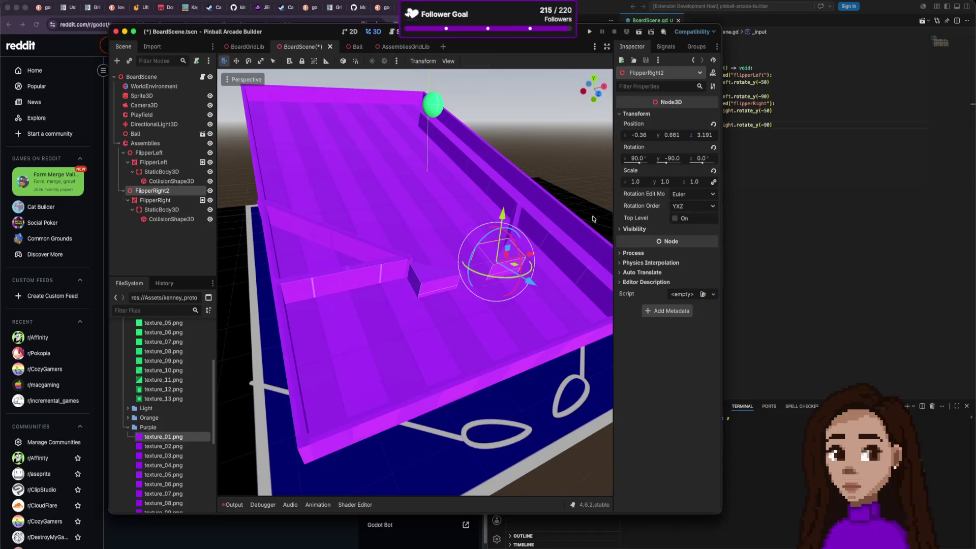
Offset the right flipper mesh from its pivot, shift the pivot along X, and rename it FlipperRight.
scroll(584, 226, "up", 5)
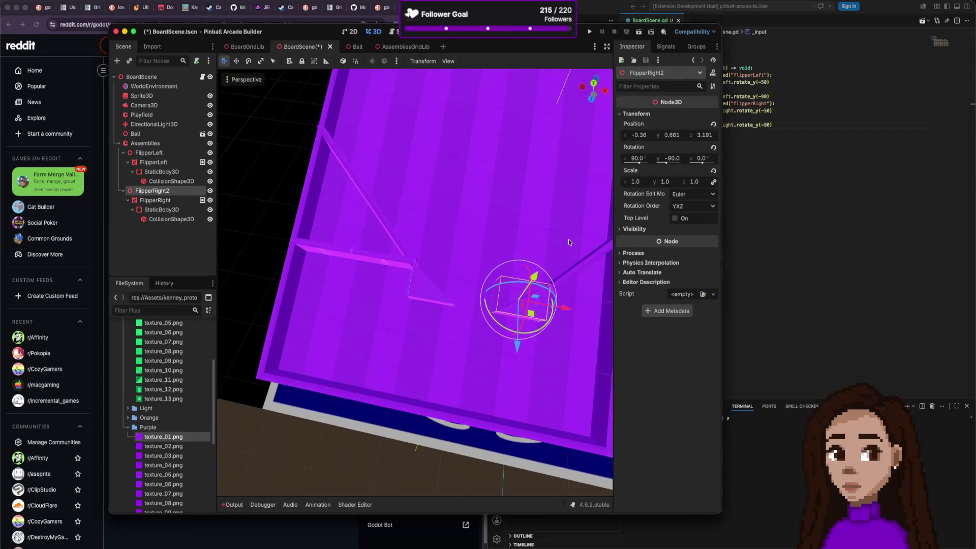
left_click(457, 281)
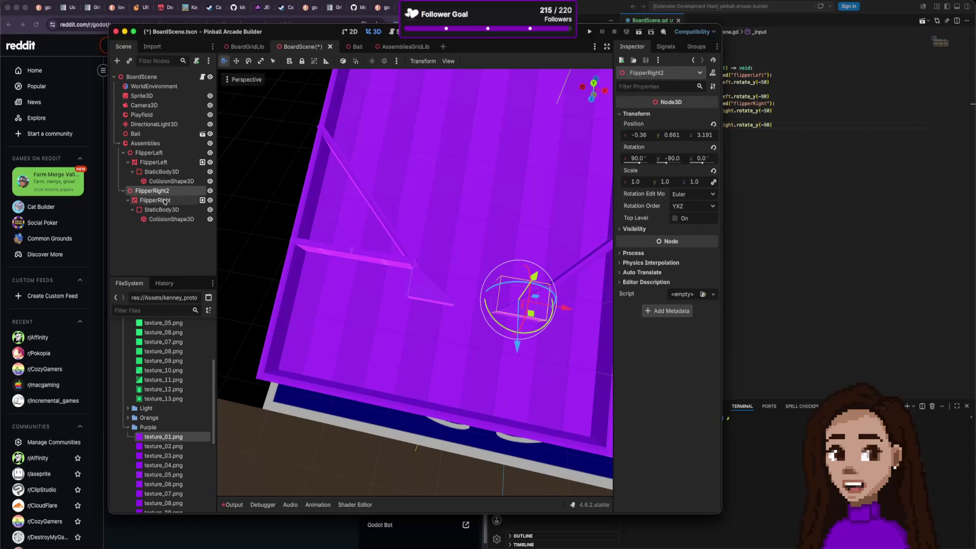
mouse_move(538, 301)
left_mouse_down()
mouse_move(522, 298)
mouse_move(567, 314)
left_mouse_up()
left_click(152, 190)
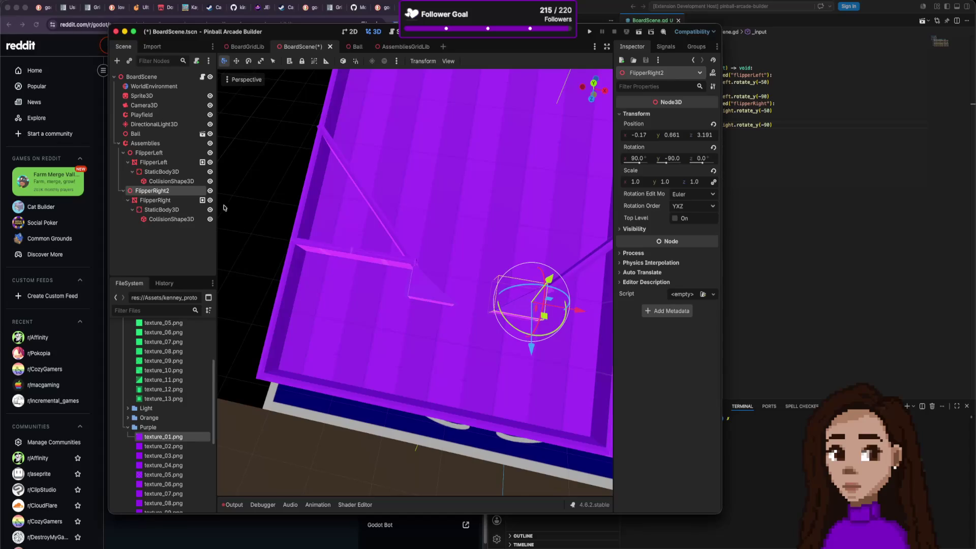
double_click(187, 192)
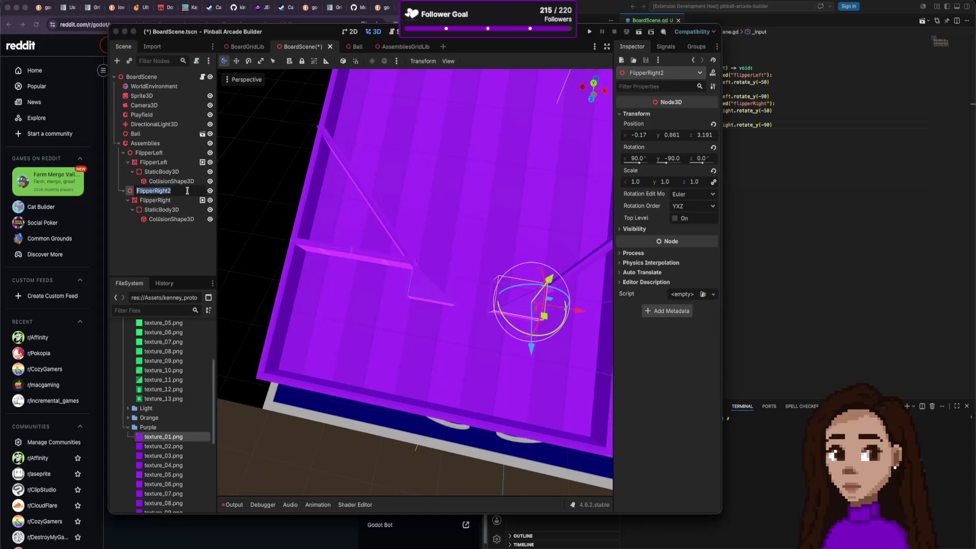
key("BackSpace")
key("Return")
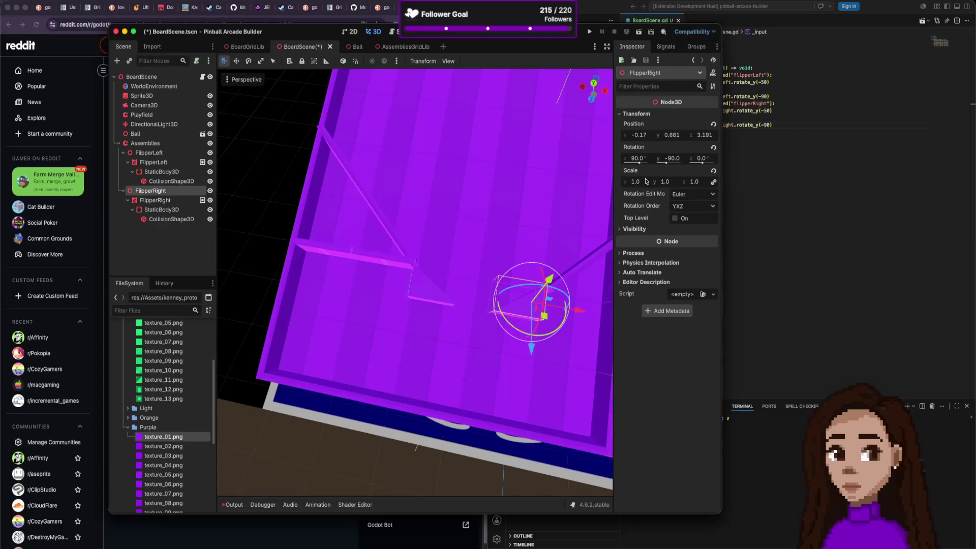
Preview the FlipperRight pivot's swing, set its Y rotation to -90, and save BoardScene.tscn.
left_click(173, 201)
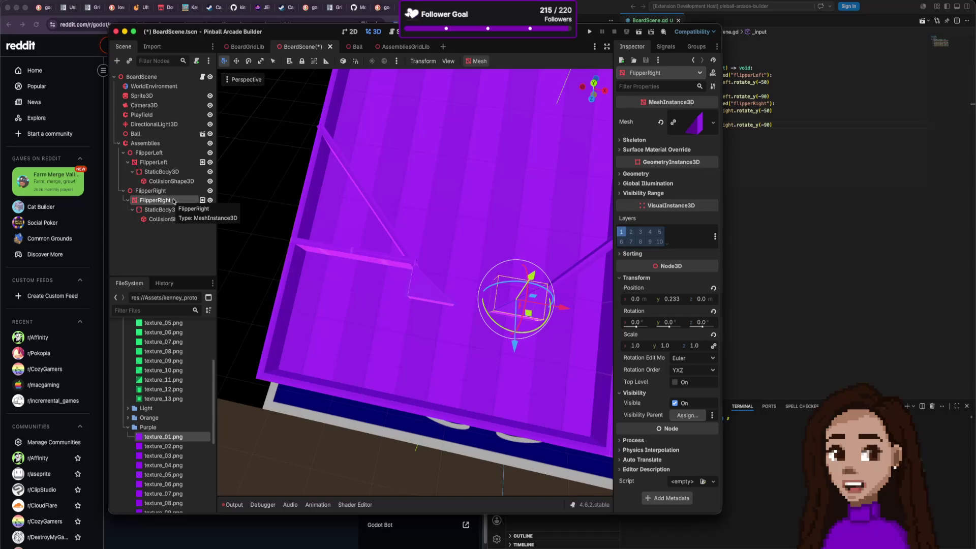
left_click(153, 191)
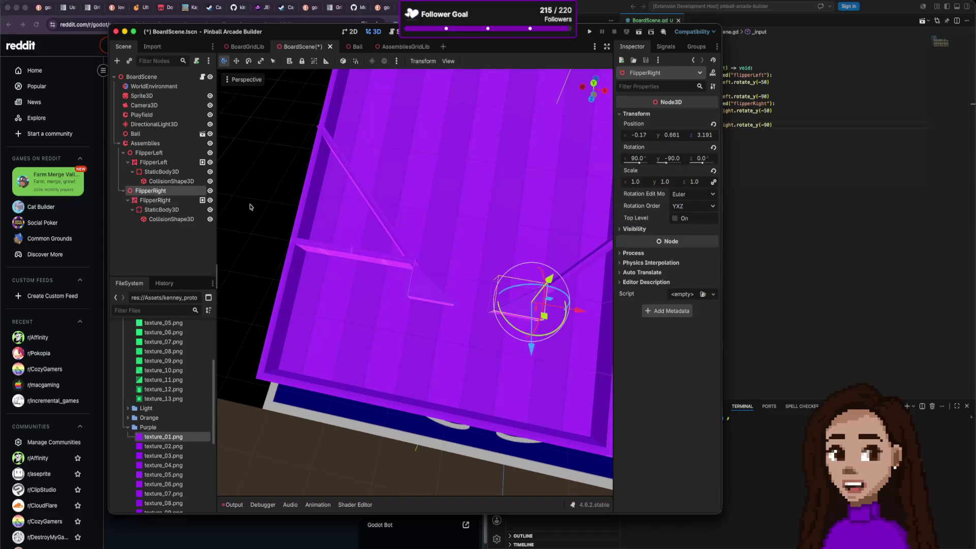
left_click_drag(667, 162, 666, 163)
left_click(666, 162)
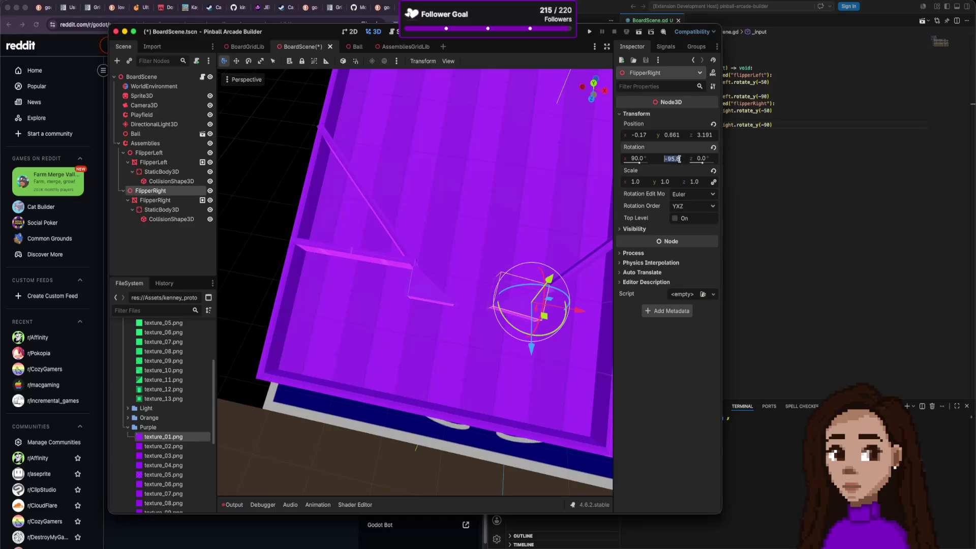
type("-90")
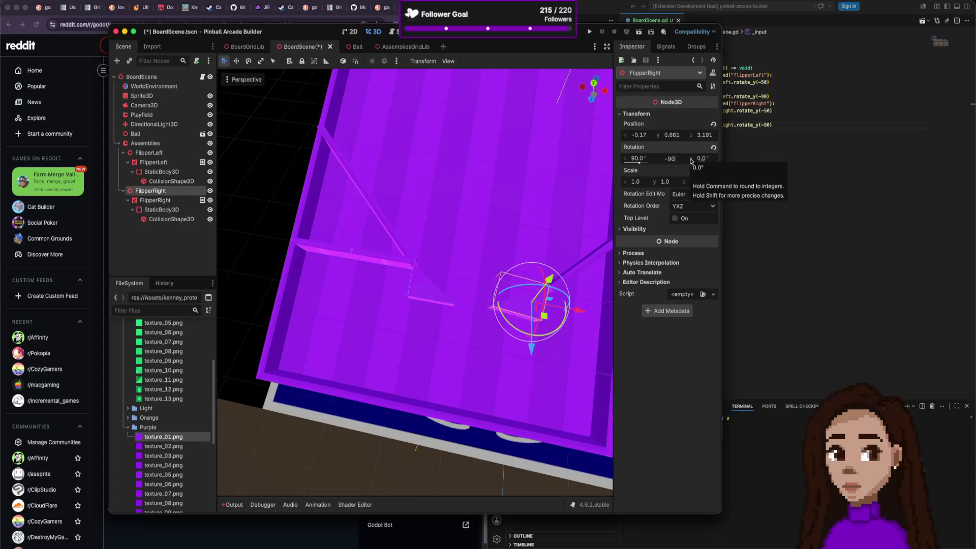
key("Return")
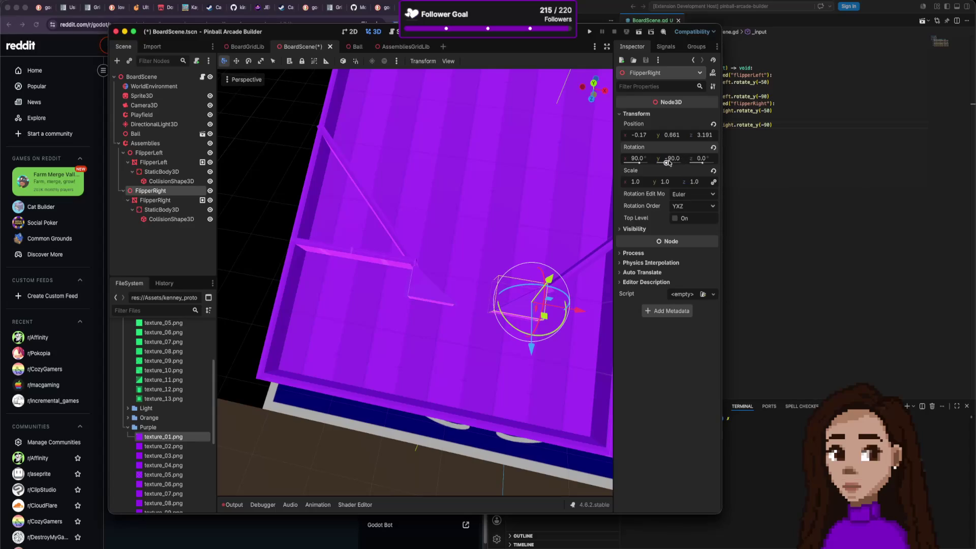
left_click_drag(667, 163, 666, 163)
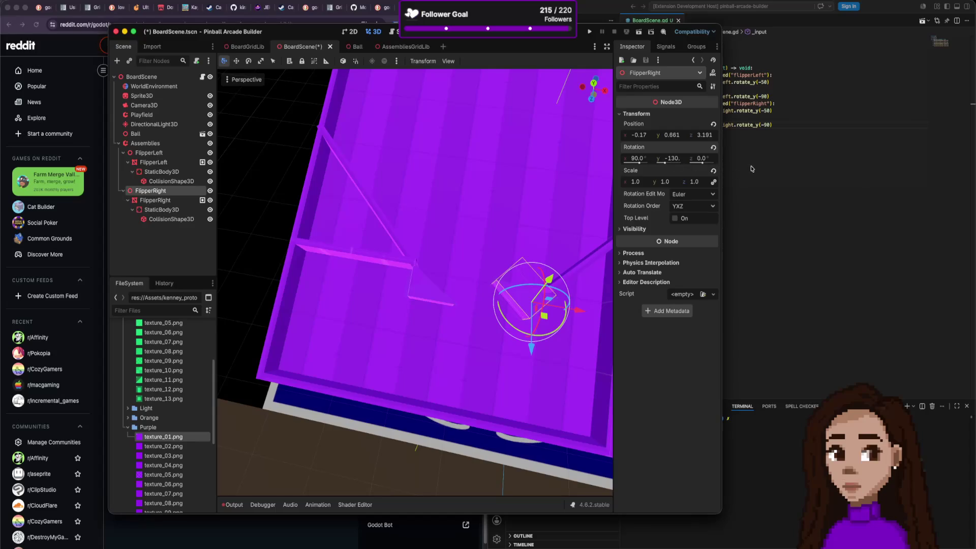
key("cmd+s")
left_click(743, 164)
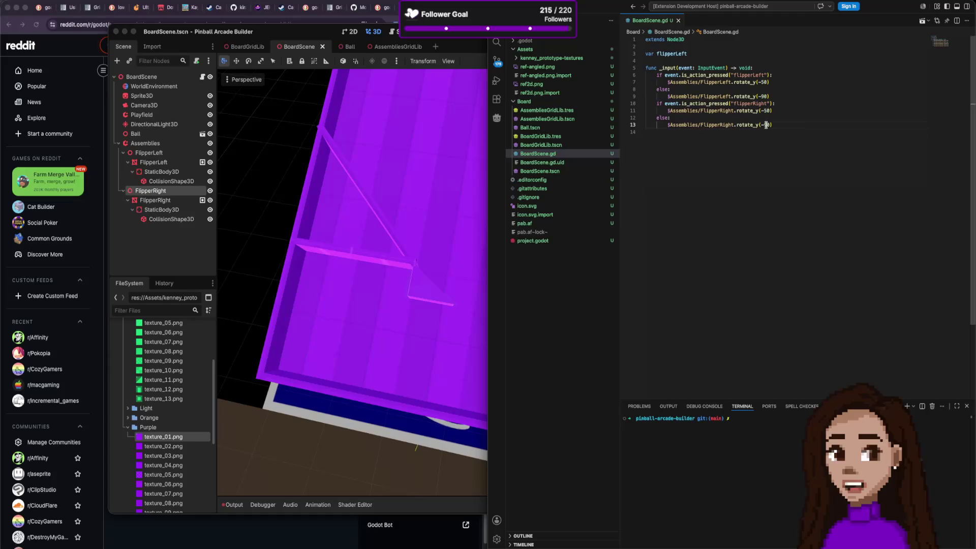
Change FlipperRight.rotate_y(-50) to -130 on line 11, then return to Godot's right flipper mesh.
left_click(766, 110)
key("super+Tab")
left_click(532, 276)
left_click(532, 280)
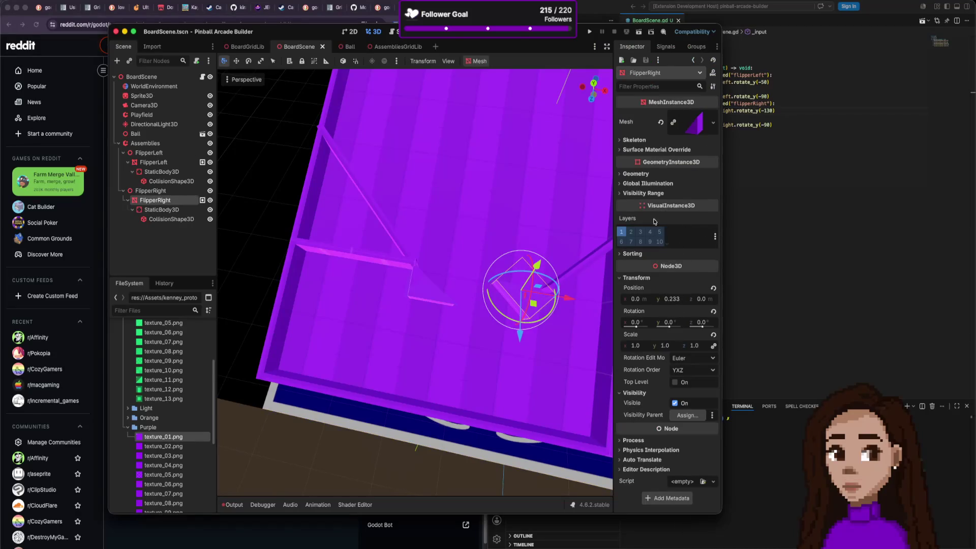
Put the FlipperRight pivot's Rotation Y back to -90, save the board scene, and run the pinball game.
left_click(150, 191)
left_click(678, 157)
type("-90")
key("Return")
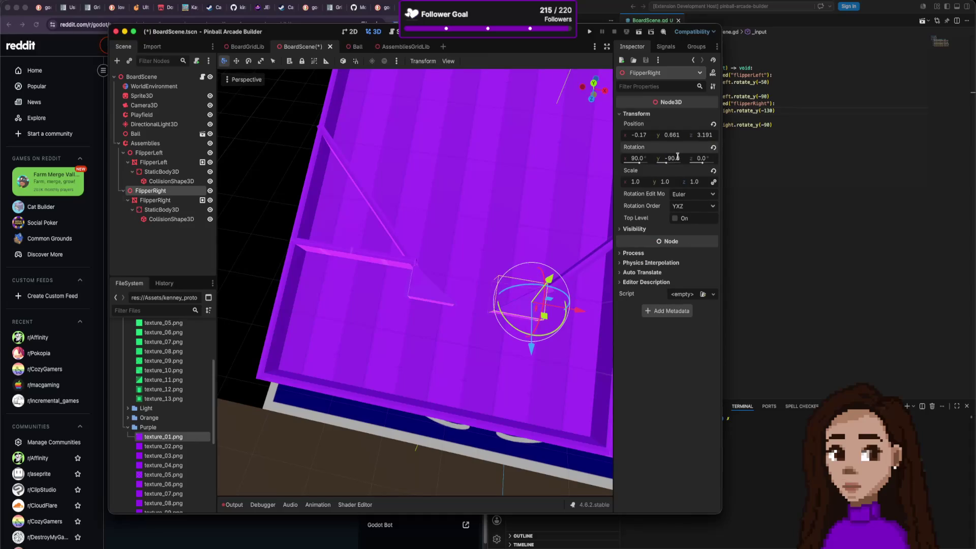
key("super+s")
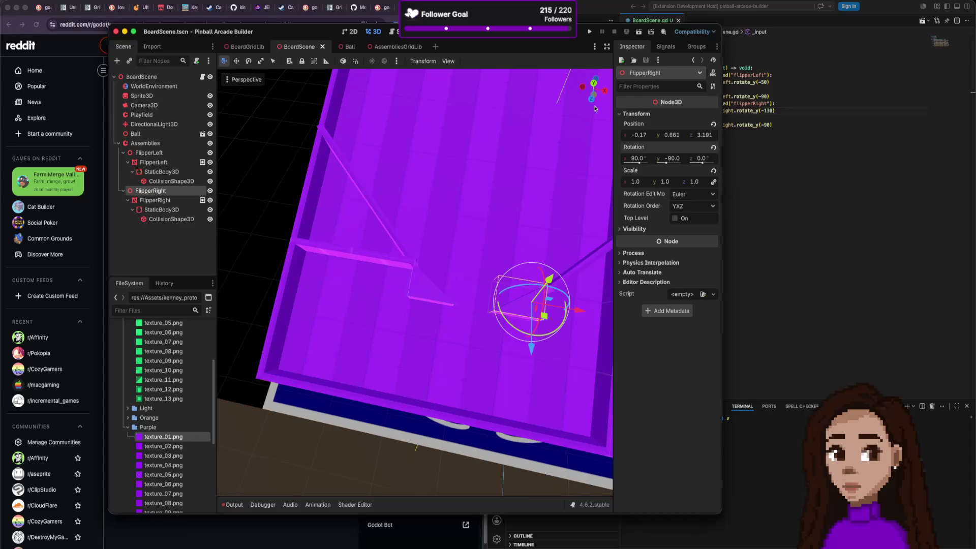
left_click(589, 32)
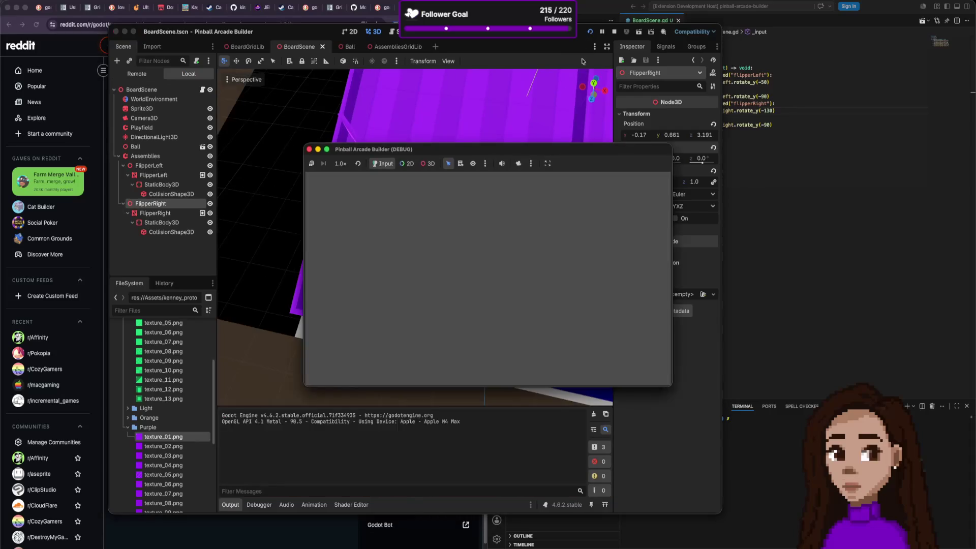